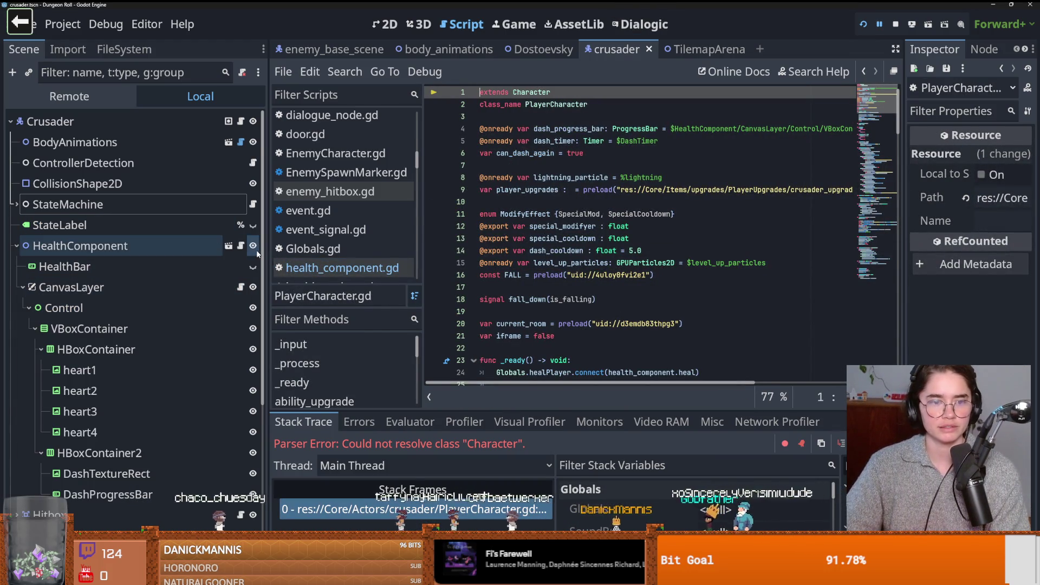
# Step: Change line 26 of health_component.gd to crit_hit <= weapon.crit_chance, save, and relaunch the game
pyautogui.click(240, 246)
pyautogui.click(547, 251)
pyautogui.press('BackSpace')
pyautogui.write('<')
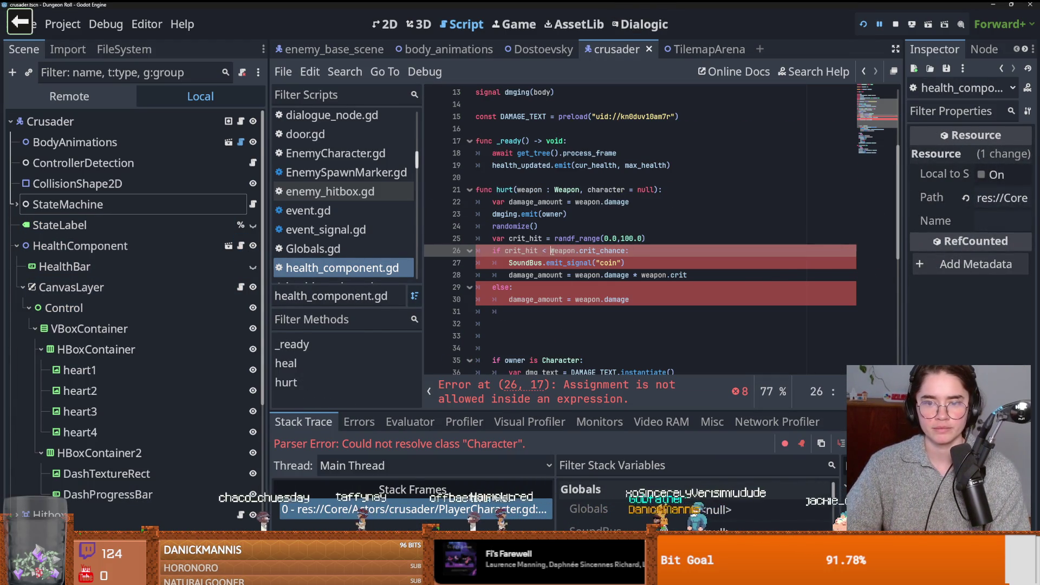
pyautogui.write('=')
pyautogui.hotkey('ctrl', 's')
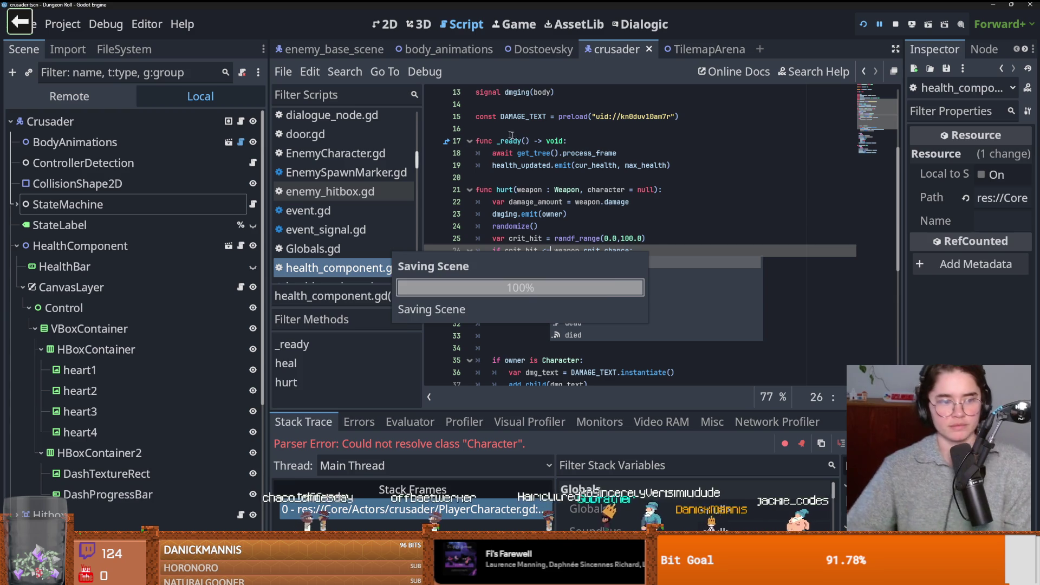
pyautogui.click(862, 25)
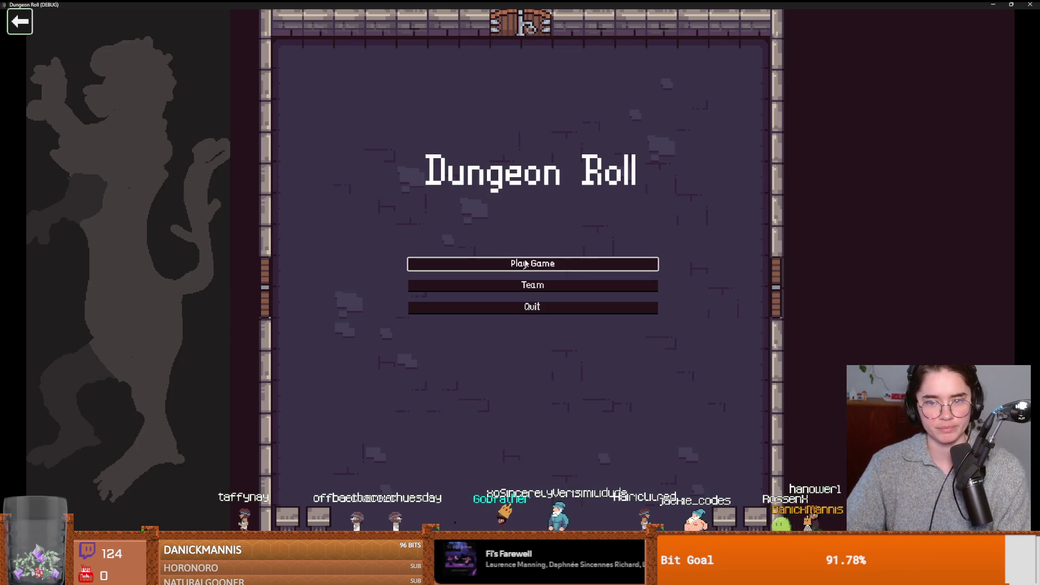
# Step: Start a new game as the Crusader and hit the training dummy to watch damage numbers
pyautogui.press('Return')
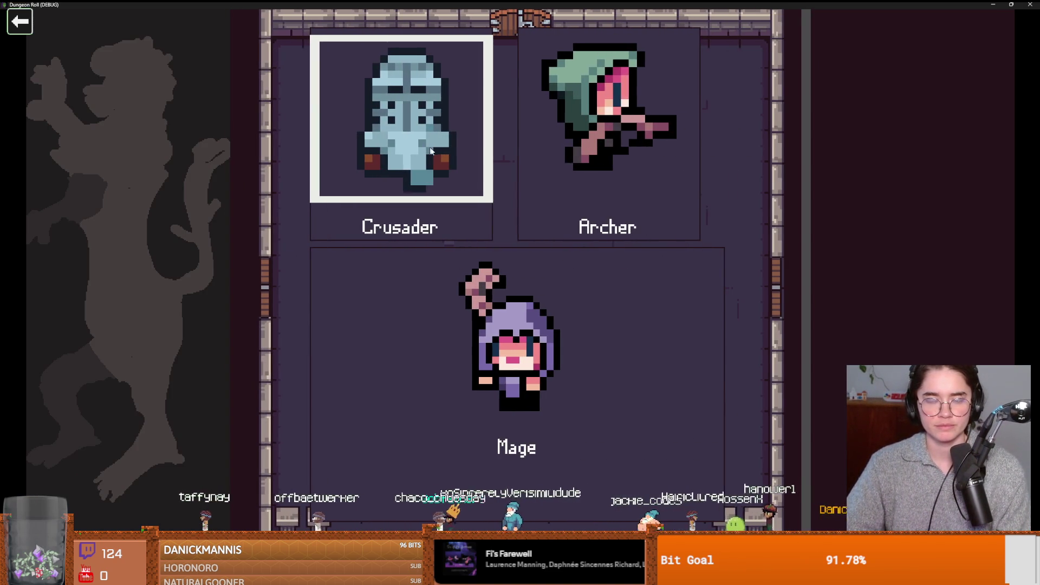
pyautogui.press('Return')
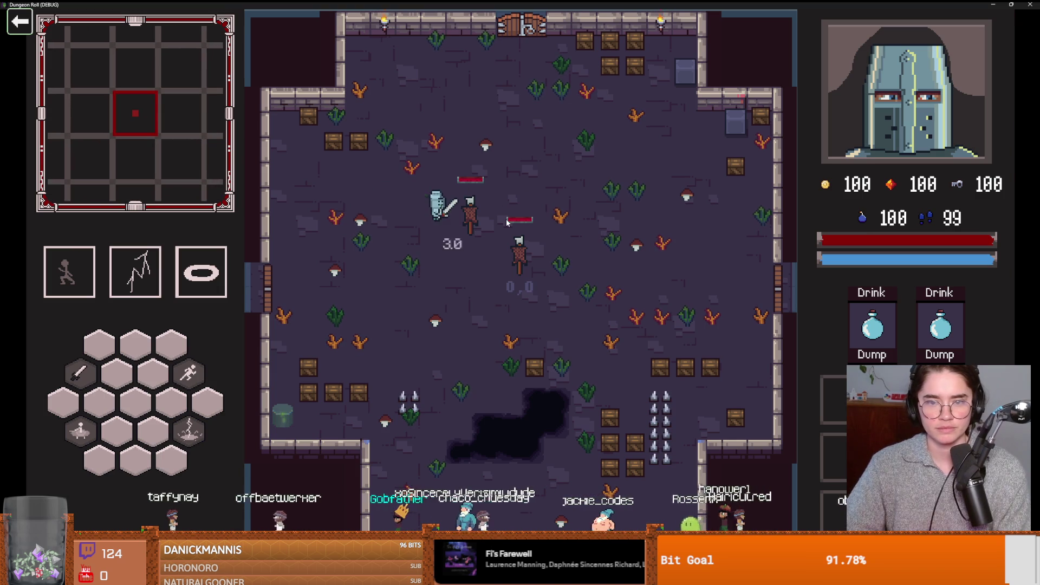
pyautogui.click(507, 222)
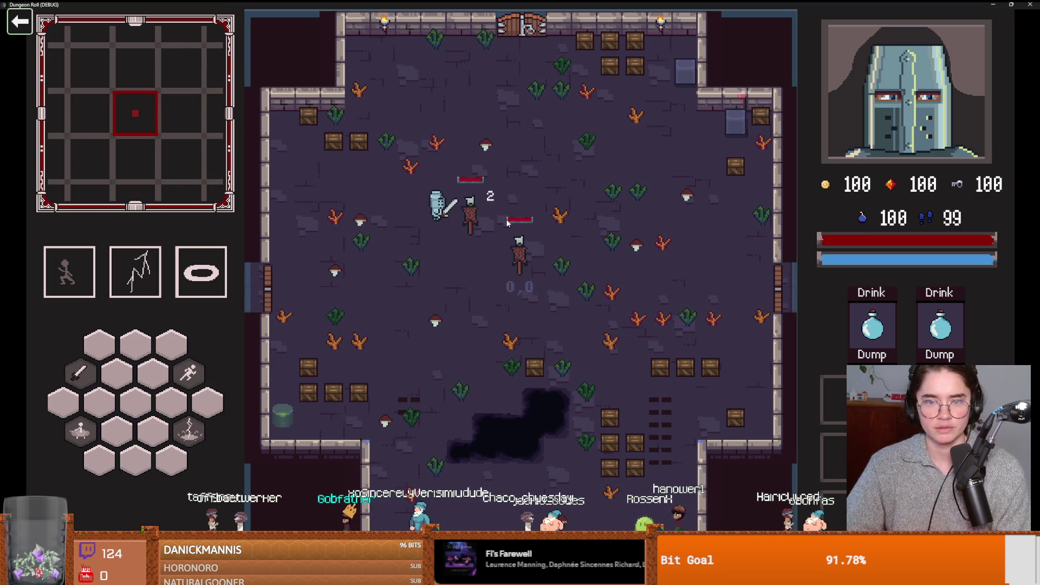
pyautogui.click(507, 223)
pyautogui.click(507, 223)
pyautogui.click(507, 222)
pyautogui.click(507, 223)
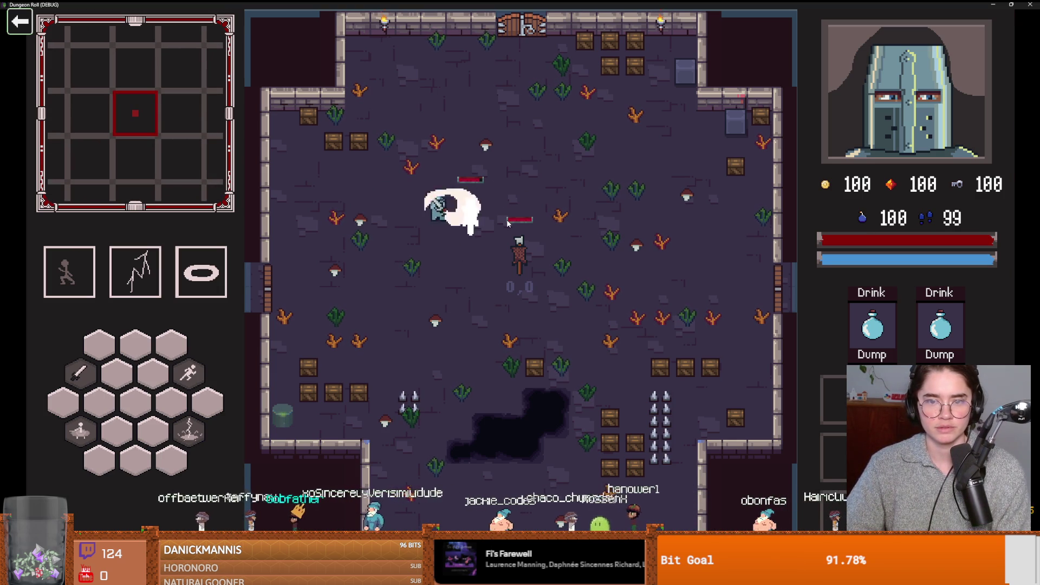
# Step: Keep attacking the dummy looking for a crit, then stop the debug run with F8
pyautogui.click(507, 222)
pyautogui.click(507, 223)
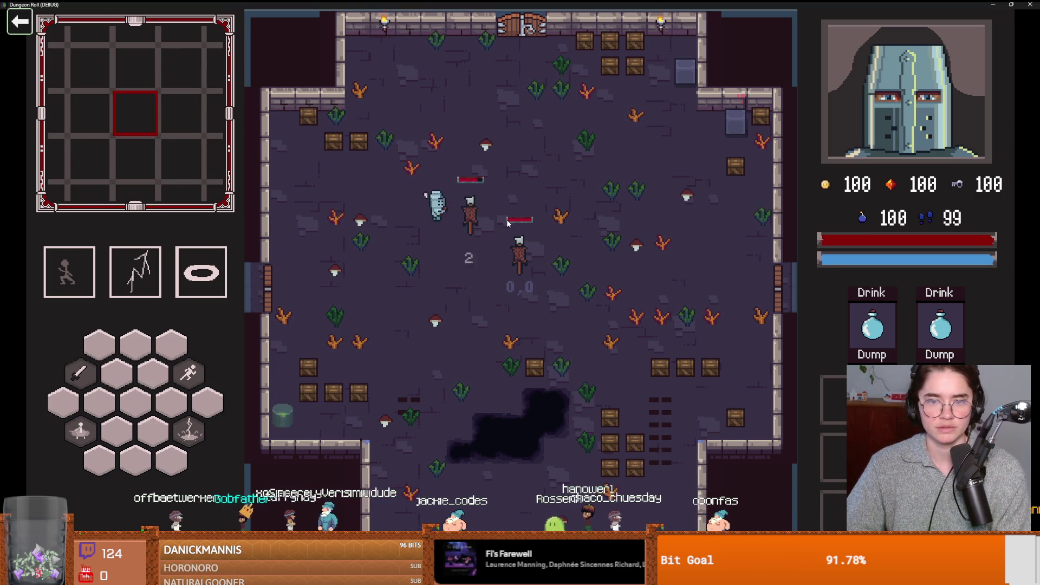
pyautogui.click(507, 223)
pyautogui.click(507, 223)
pyautogui.click(507, 223)
pyautogui.click(506, 220)
pyautogui.click(506, 220)
pyautogui.click(506, 219)
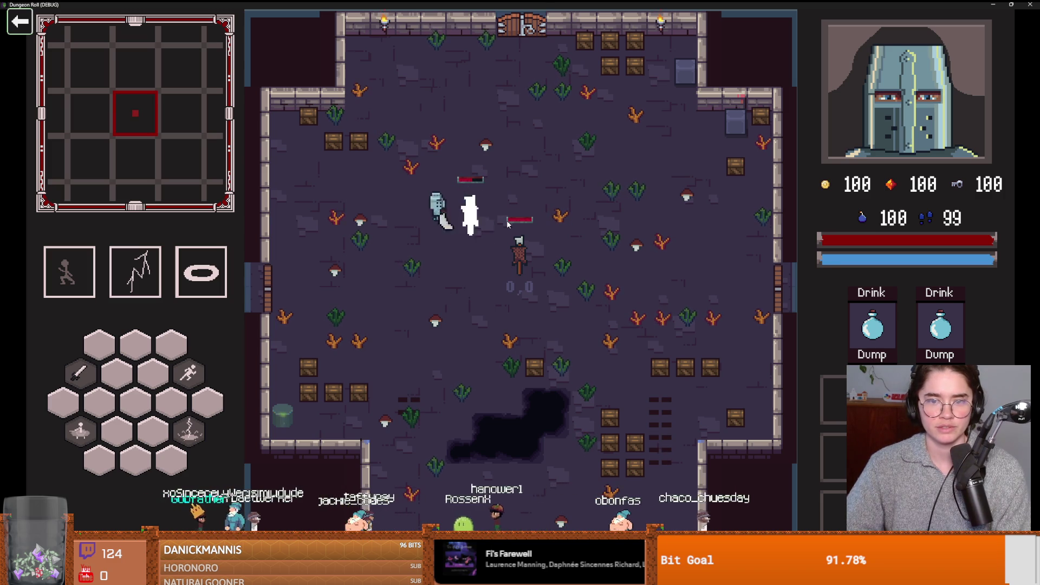
pyautogui.press('F8')
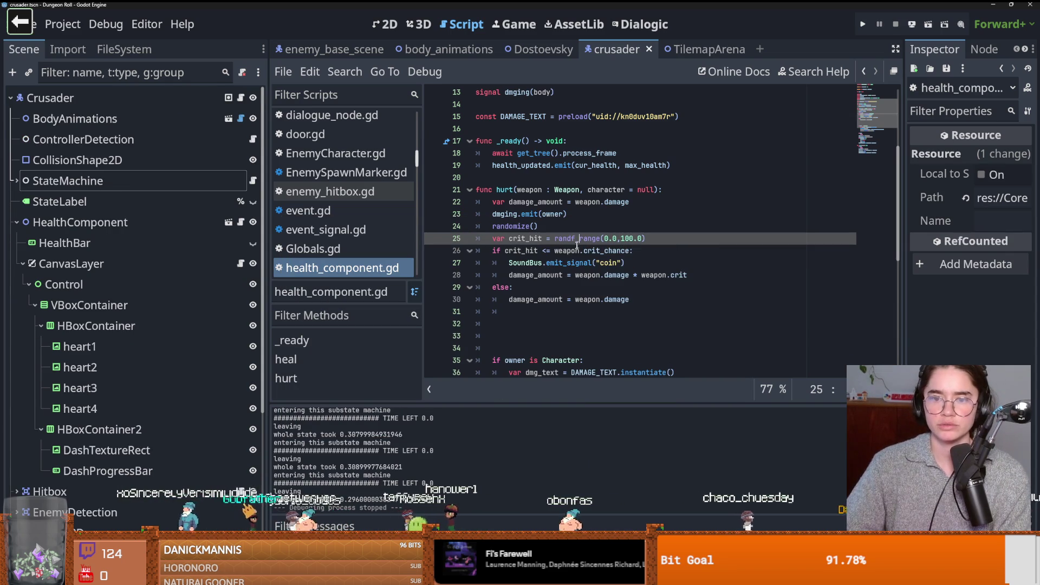
pyautogui.click(28, 224)
pyautogui.click(17, 222)
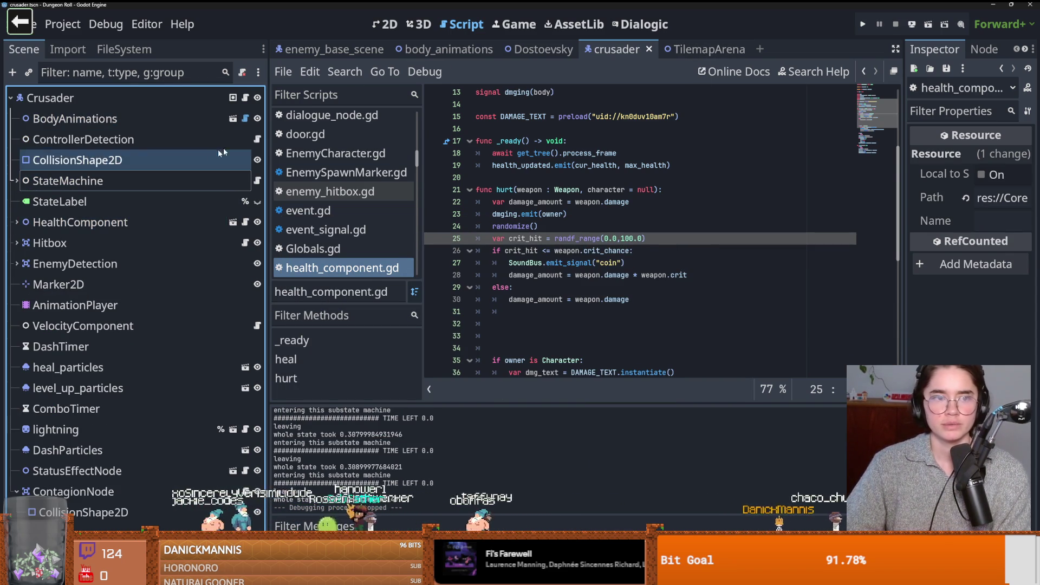
pyautogui.click(49, 98)
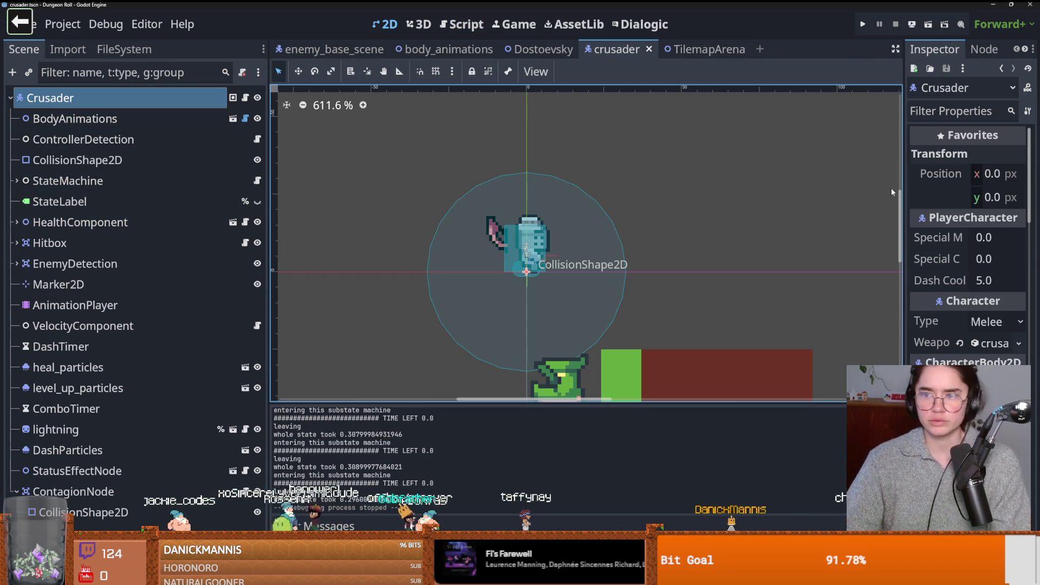
pyautogui.moveTo(902, 238); pyautogui.dragTo(608, 232)
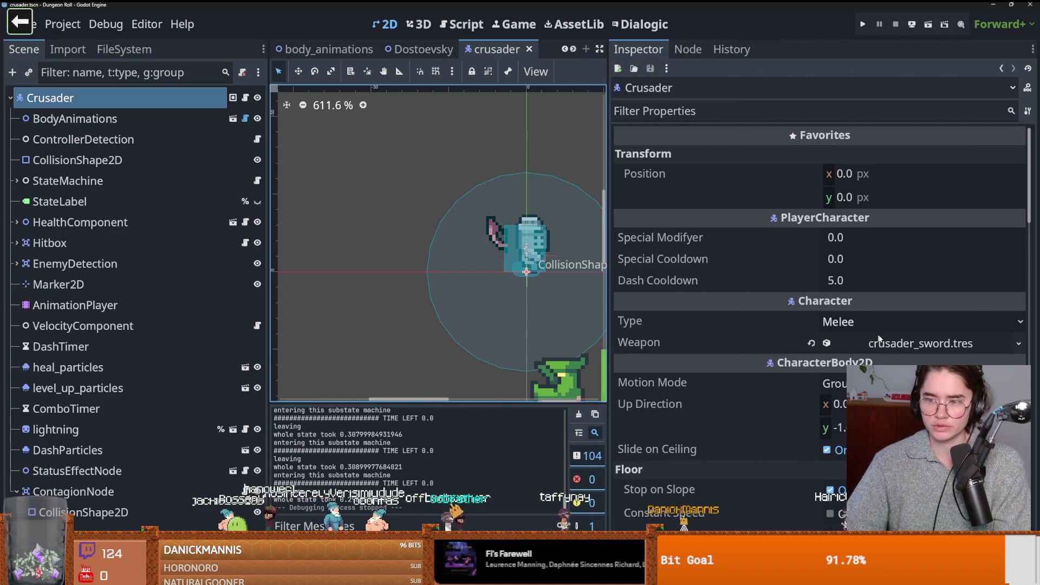
pyautogui.click(882, 343)
pyautogui.scroll(-2, 754, 342)
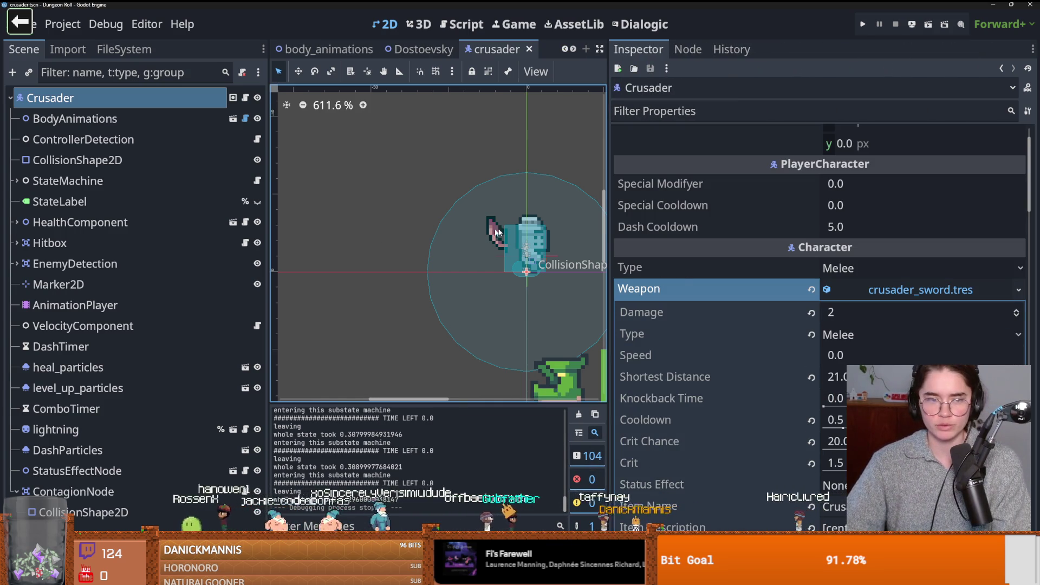
pyautogui.click(246, 97)
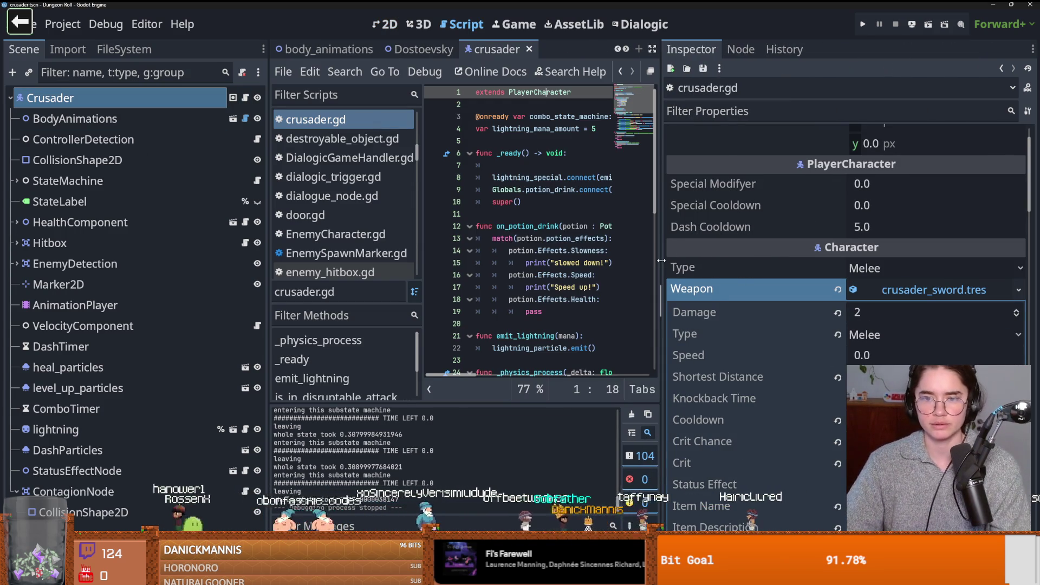
pyautogui.moveTo(661, 260); pyautogui.dragTo(903, 259)
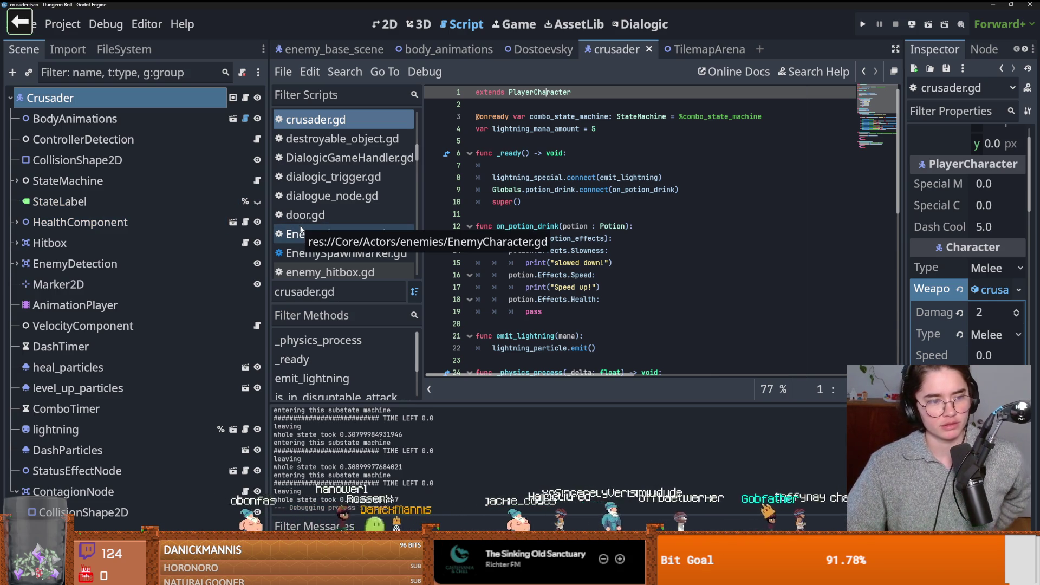
pyautogui.click(992, 291)
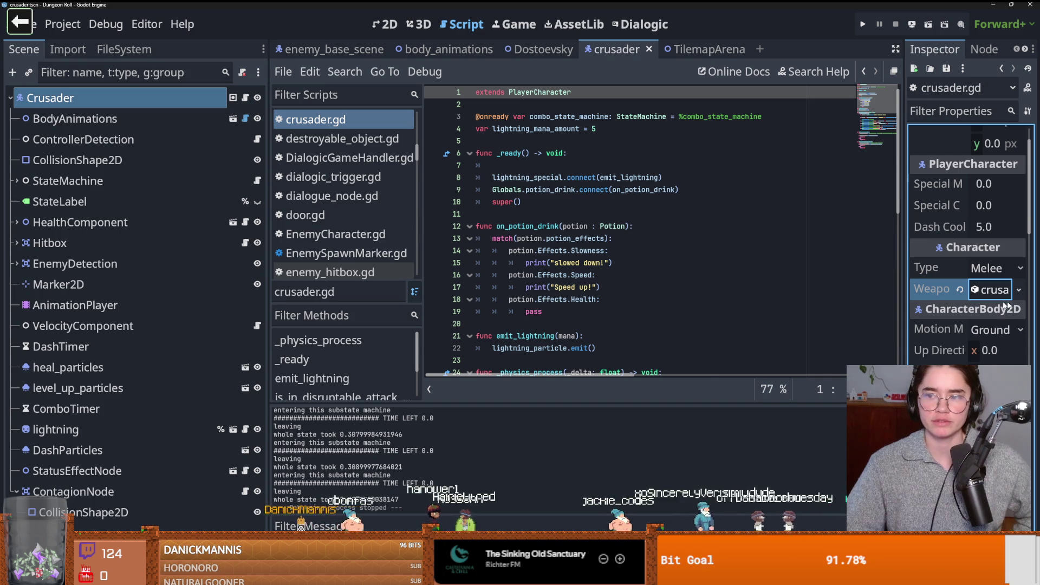
pyautogui.click(933, 293)
pyautogui.moveTo(903, 301); pyautogui.dragTo(660, 325)
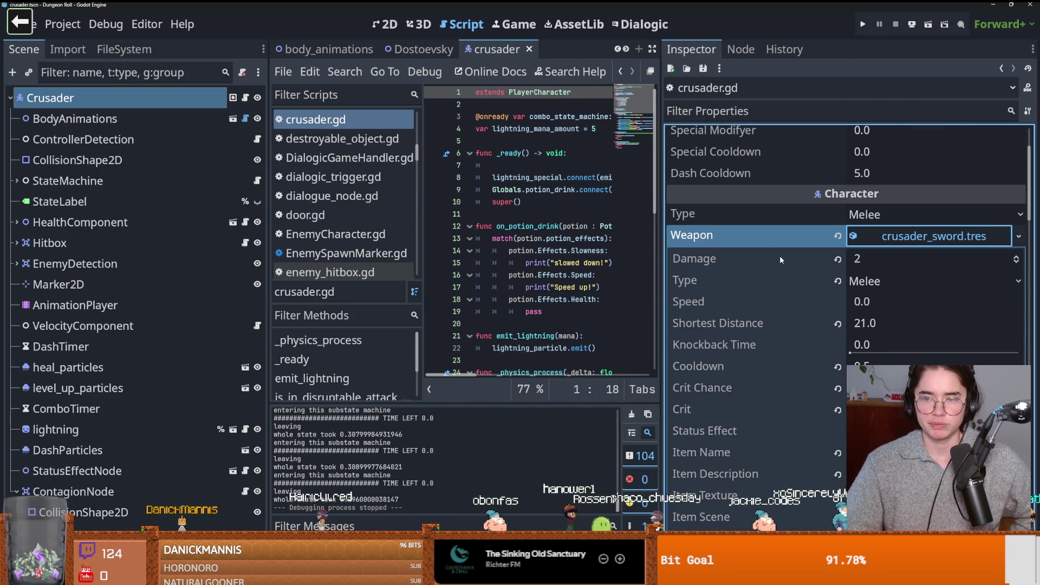
pyautogui.moveTo(660, 258); pyautogui.dragTo(904, 260)
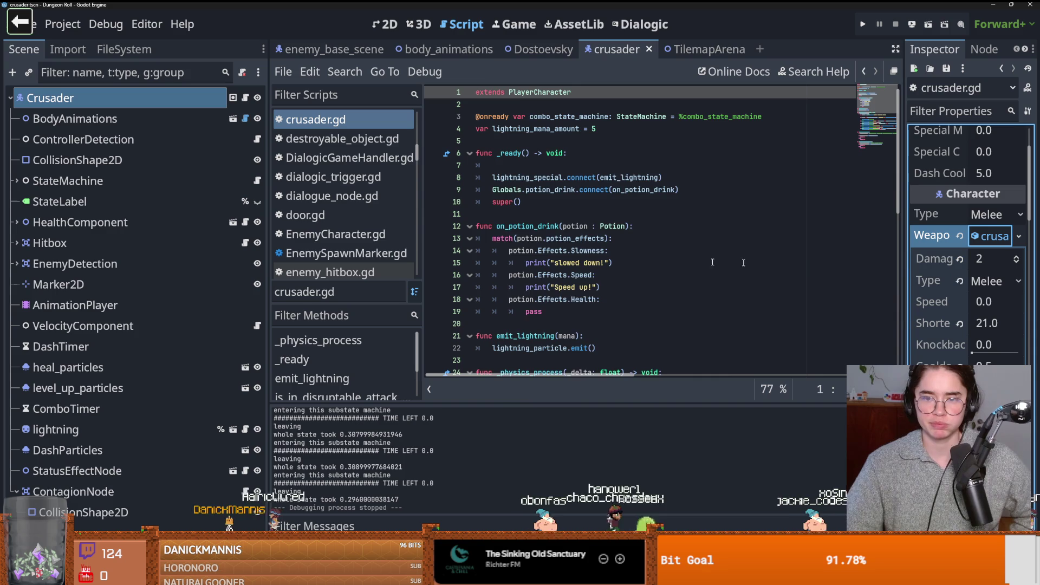
pyautogui.scroll(-1, 607, 282)
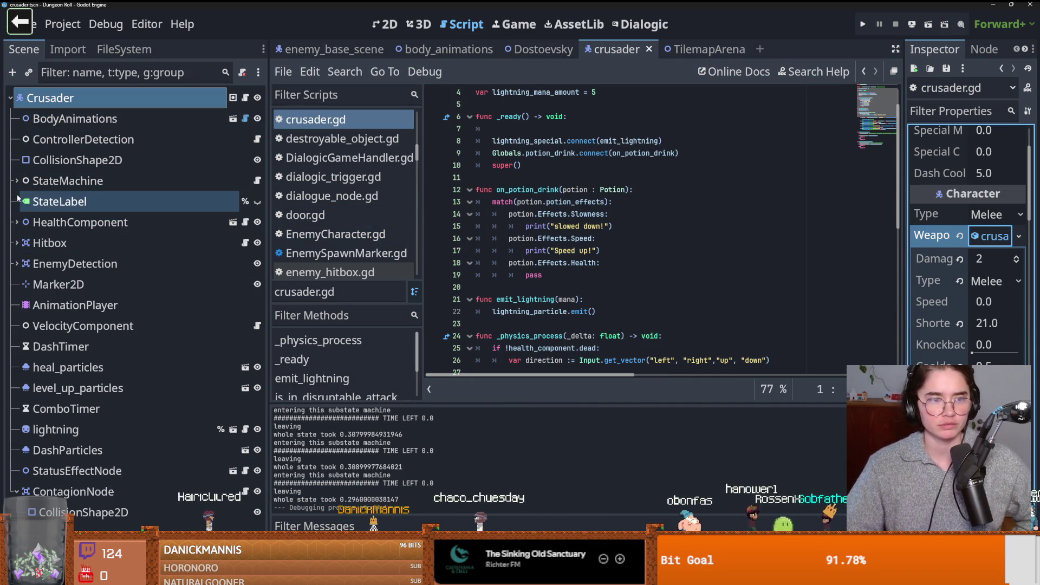
pyautogui.click(16, 223)
pyautogui.click(23, 263)
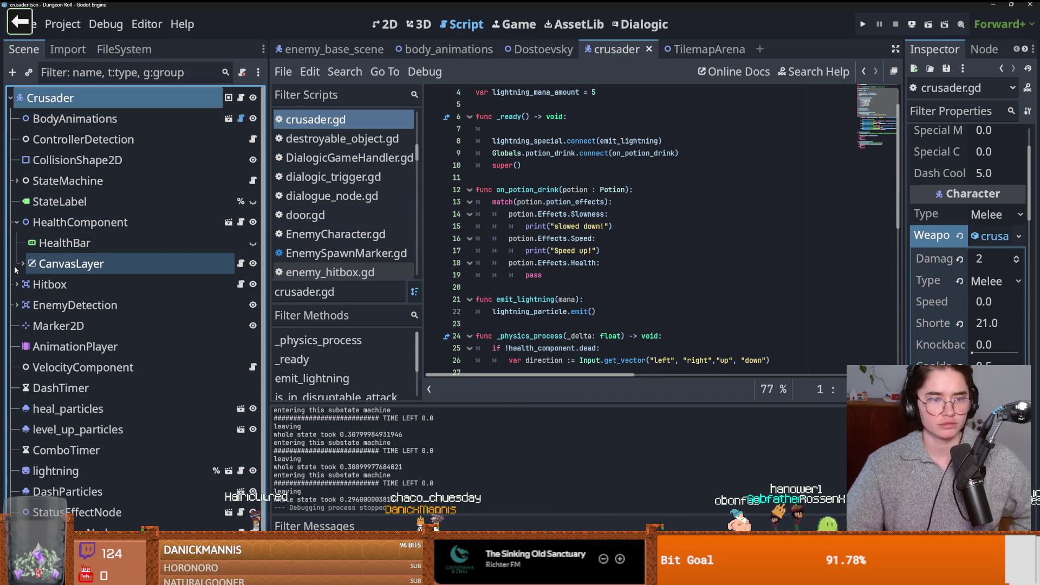
pyautogui.click(240, 223)
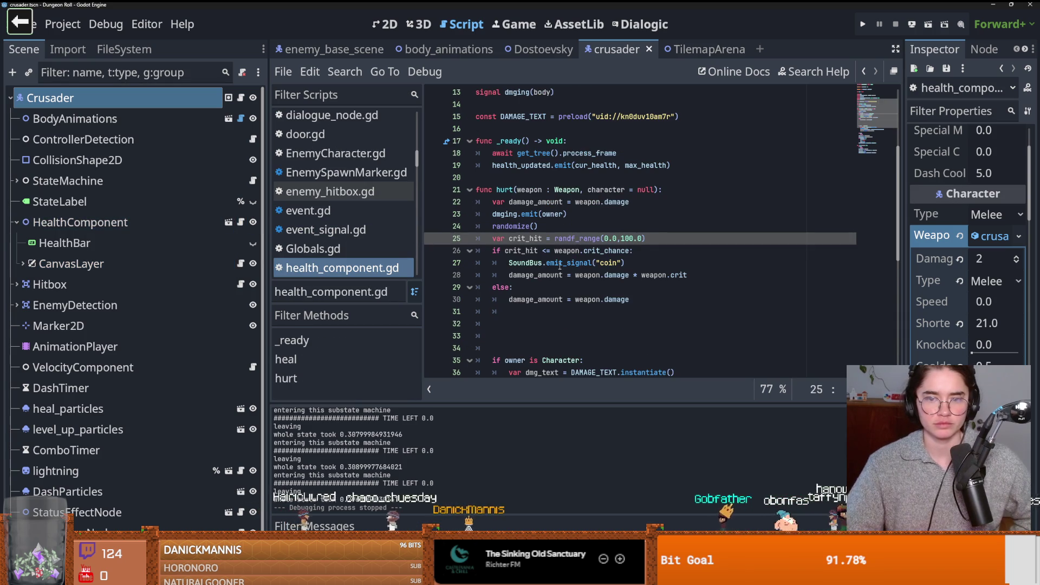
# Step: Select dmg_text in health_component.gd to see where it is used around line 36
pyautogui.scroll(-3, 560, 266)
pyautogui.scroll(1, 561, 264)
pyautogui.doubleClick(542, 300)
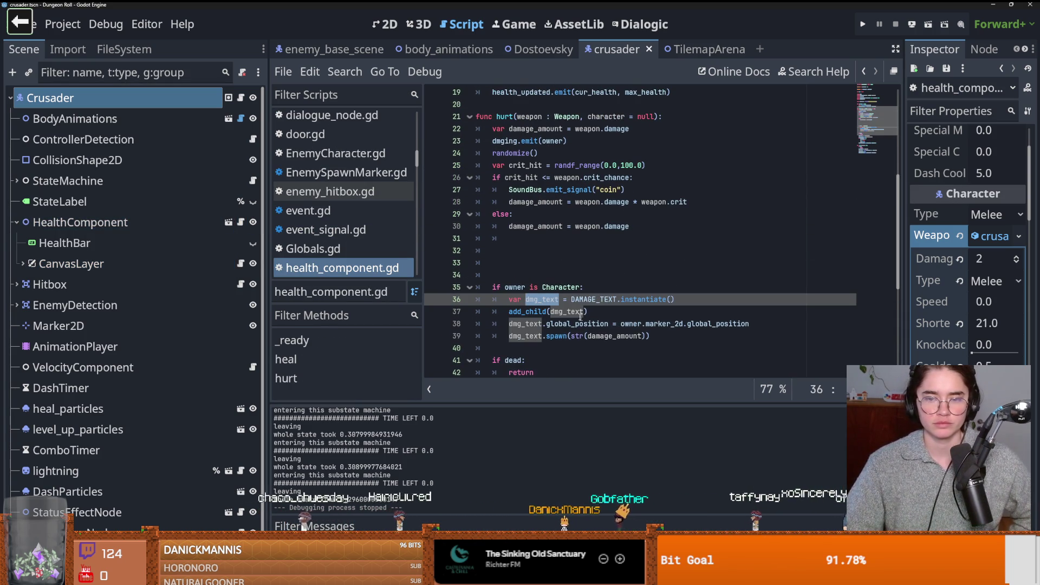
pyautogui.click(570, 300)
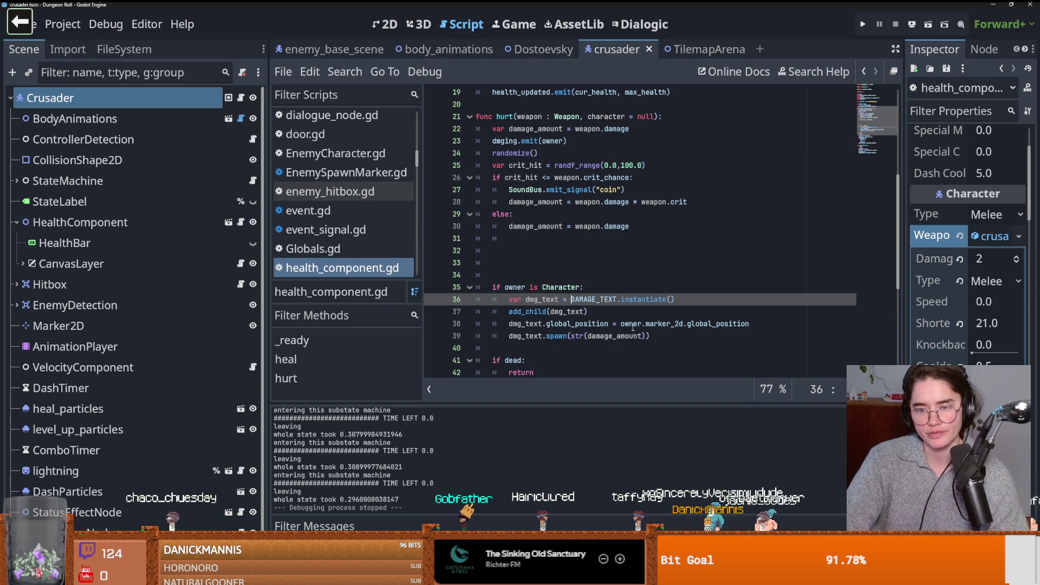
# Step: Make line 39 spawn str(int(damage_amount)) and launch a debug run with F5
pyautogui.click(587, 337)
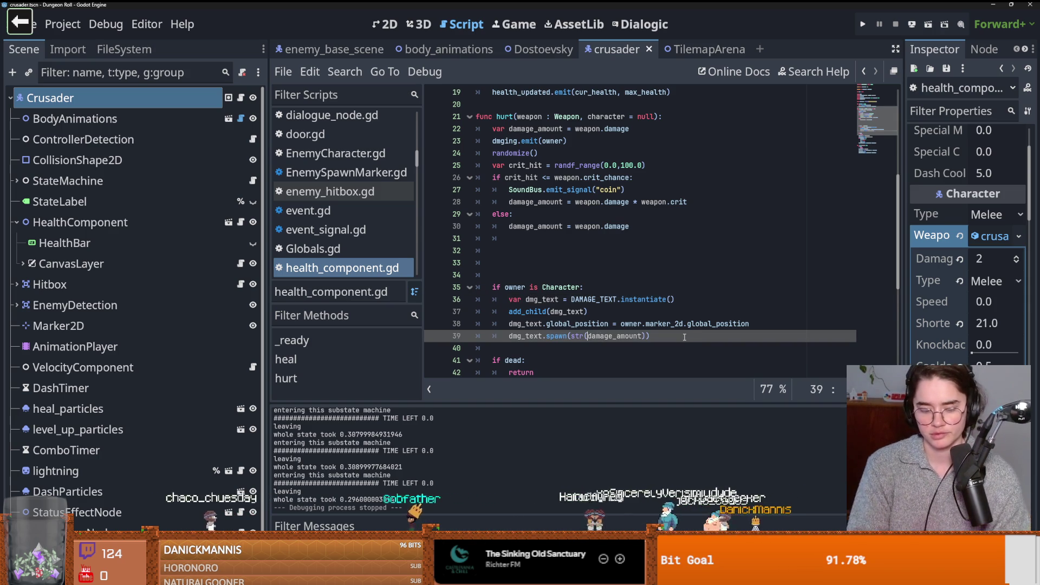
pyautogui.write('int(')
pyautogui.click(659, 336)
pyautogui.write(')')
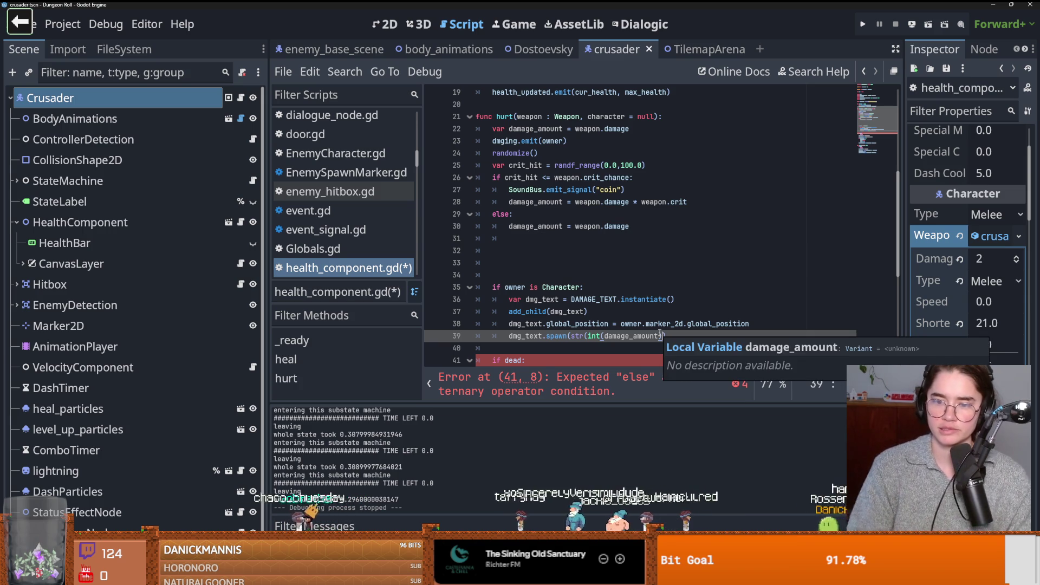
pyautogui.write(')')
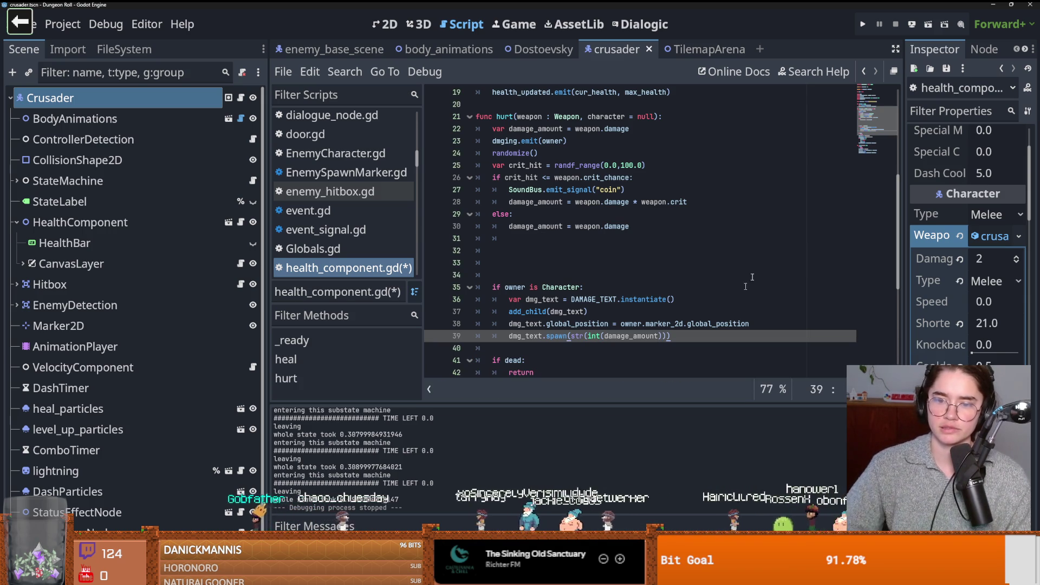
pyautogui.press('F5')
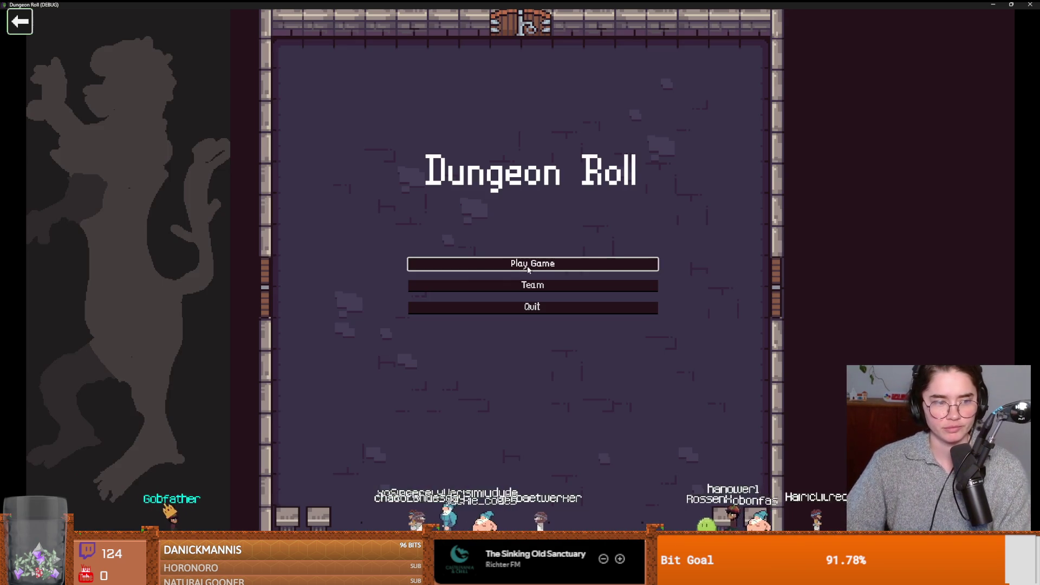
# Step: Start a new game as the Crusader and walk toward the training dummies
pyautogui.click(477, 264)
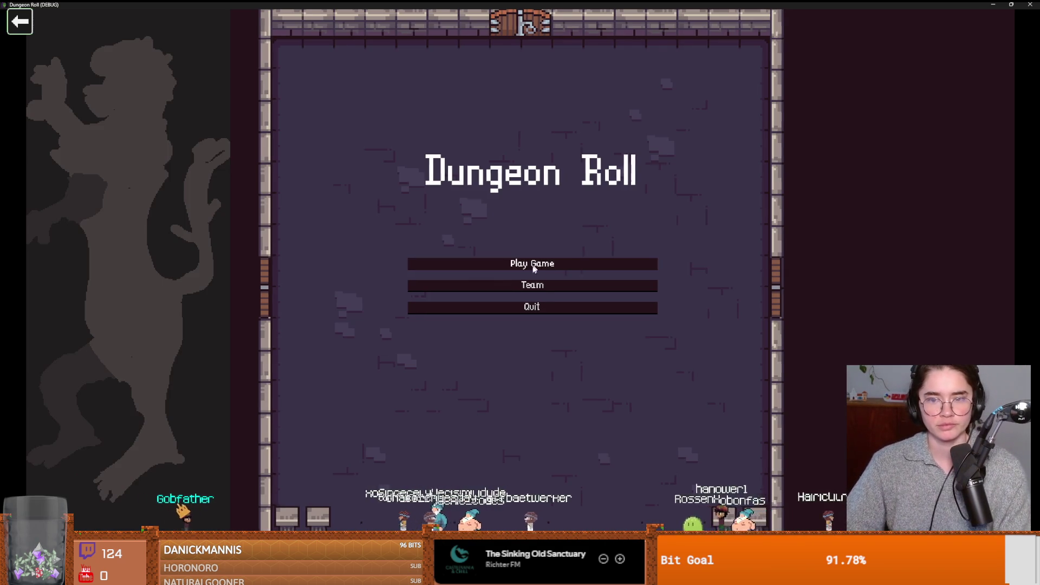
pyautogui.click(476, 217)
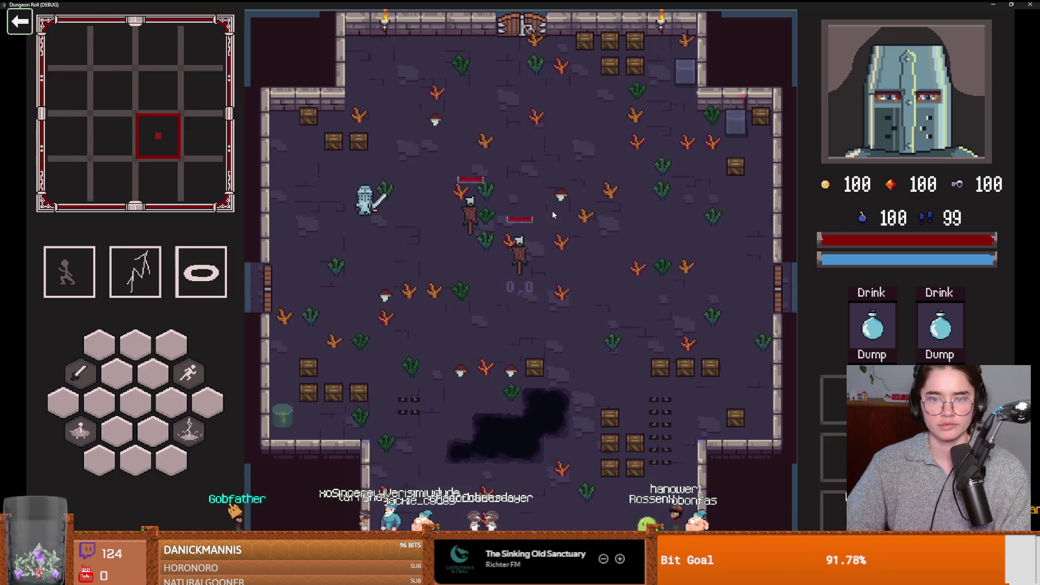
pyautogui.press('d')
# Step: Hit the training dummy six times, confirming whole-number damage of 2, then close the debug window
pyautogui.click(549, 210)
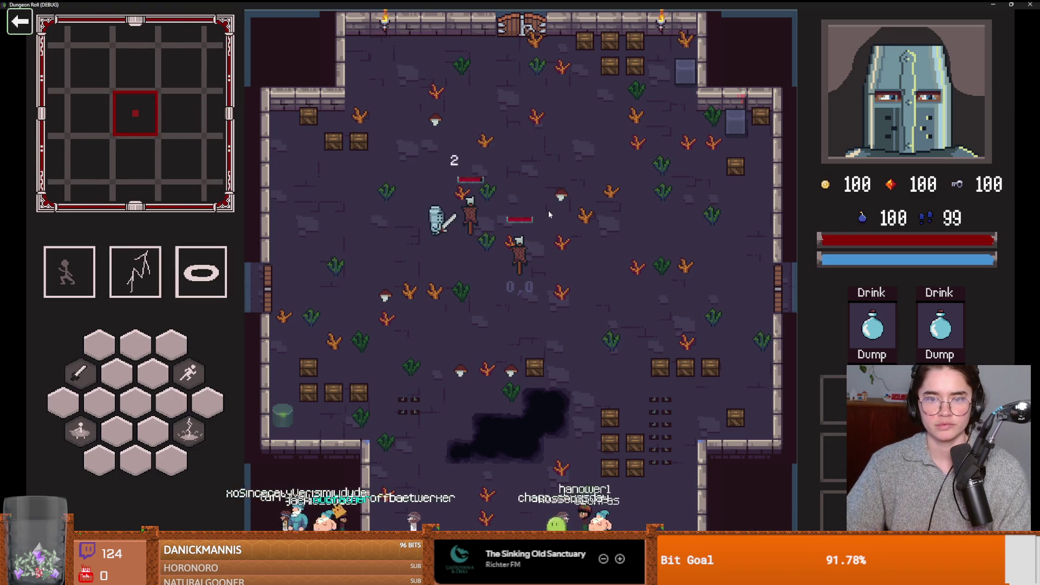
pyautogui.click(548, 210)
pyautogui.click(549, 212)
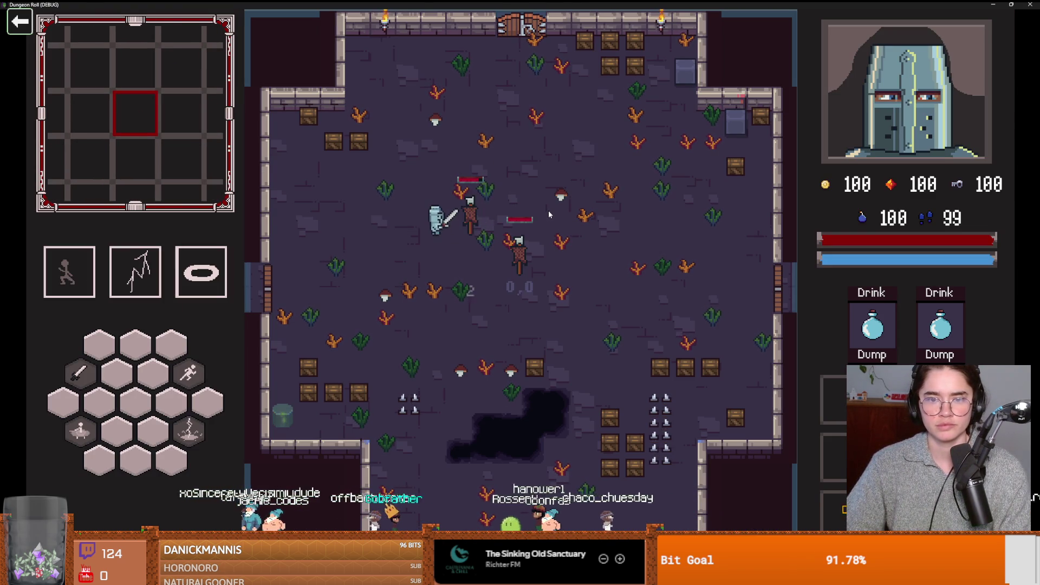
pyautogui.click(548, 211)
pyautogui.click(548, 212)
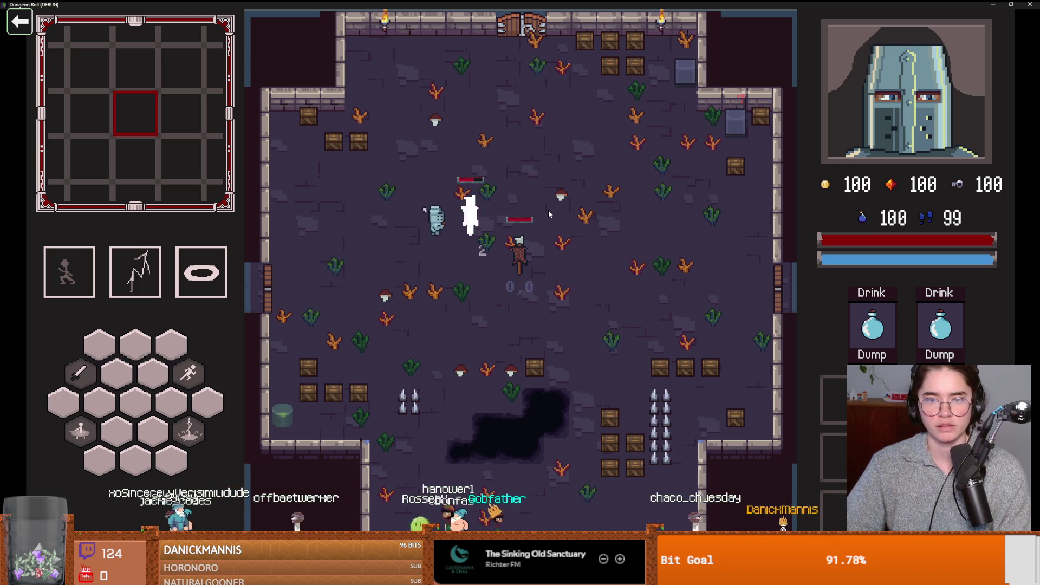
pyautogui.click(548, 213)
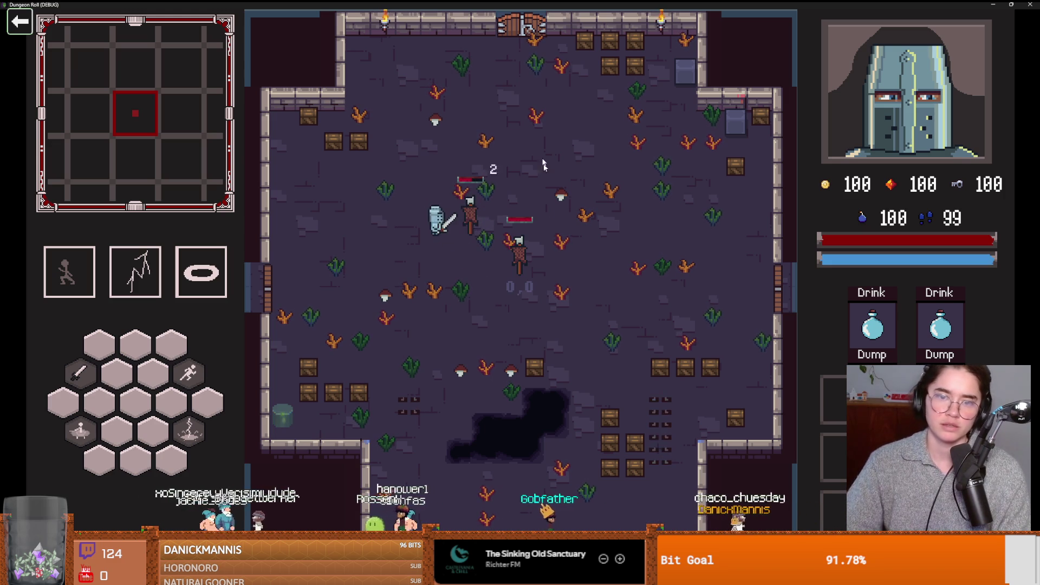
pyautogui.press('super+Down')
pyautogui.click(647, 174)
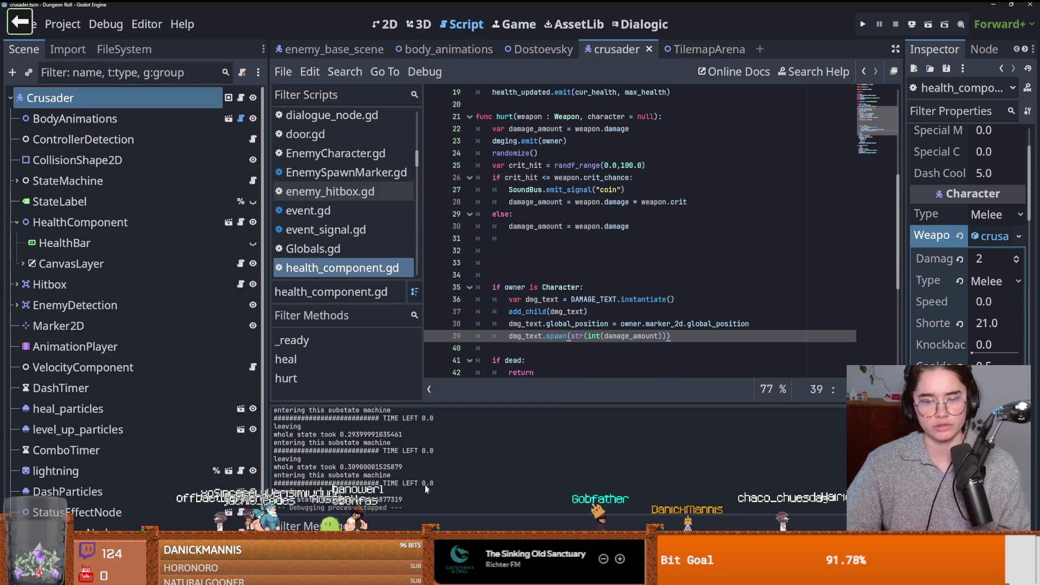
# Step: Enter 'crit chance' as the commit summary in GitHub Desktop
pyautogui.hotkey('alt', 'Tab')
pyautogui.click(287, 409)
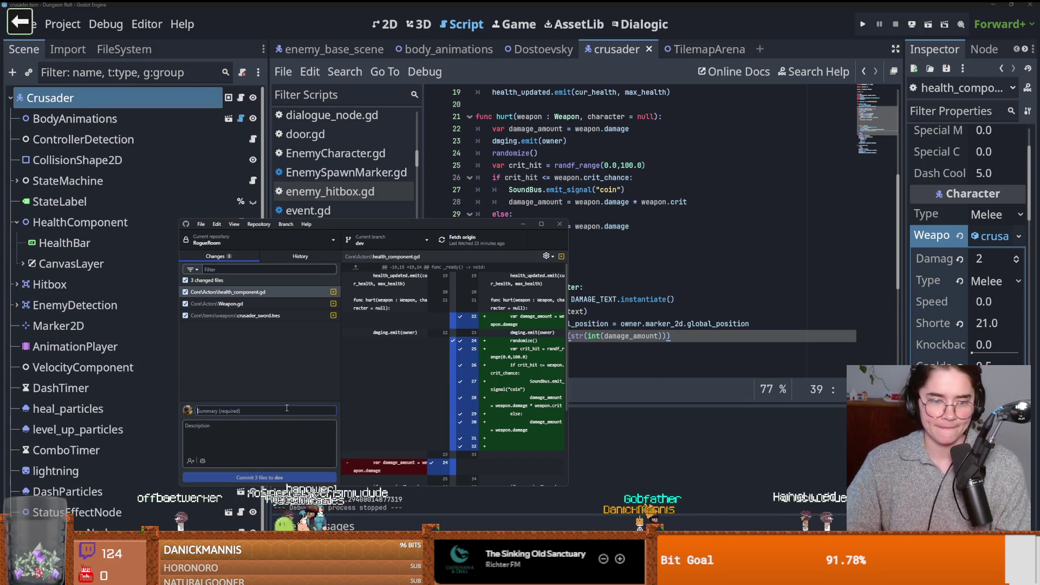
pyautogui.write('crit change')
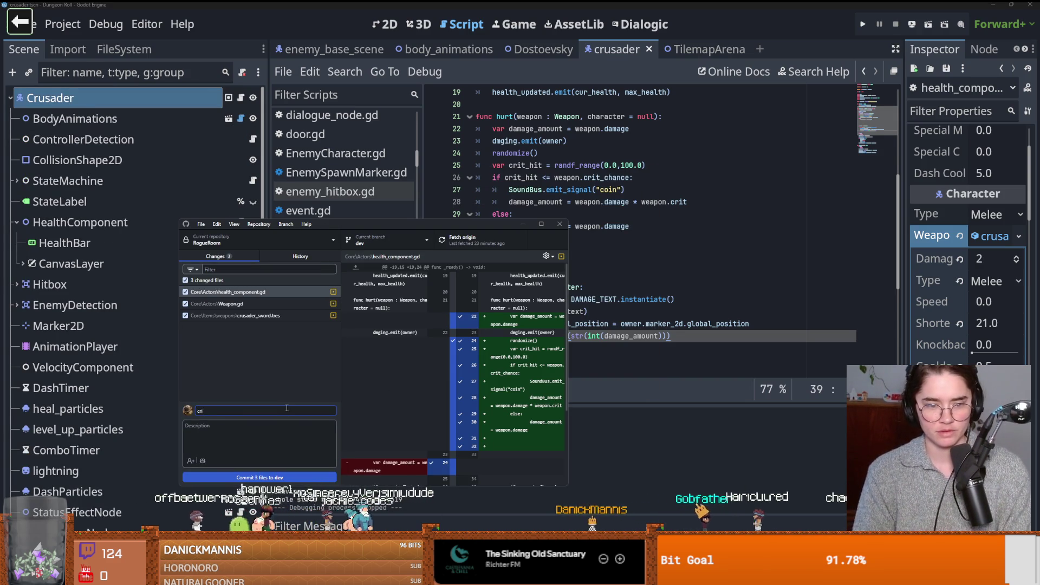
pyautogui.press('BackSpace')
pyautogui.press('BackSpace')
pyautogui.press('BackSpace')
pyautogui.write('ce')
pyautogui.press('BackSpace')
pyautogui.press('BackSpace')
pyautogui.write('nce')
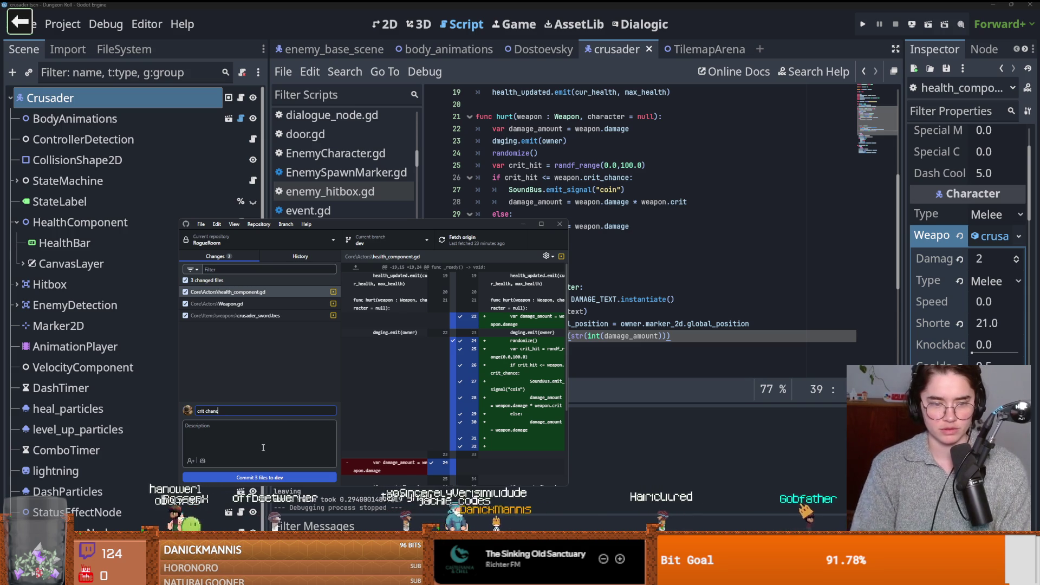
# Step: Commit the three files to dev, fetch origin, and return to the health component script
pyautogui.click(256, 478)
pyautogui.click(472, 235)
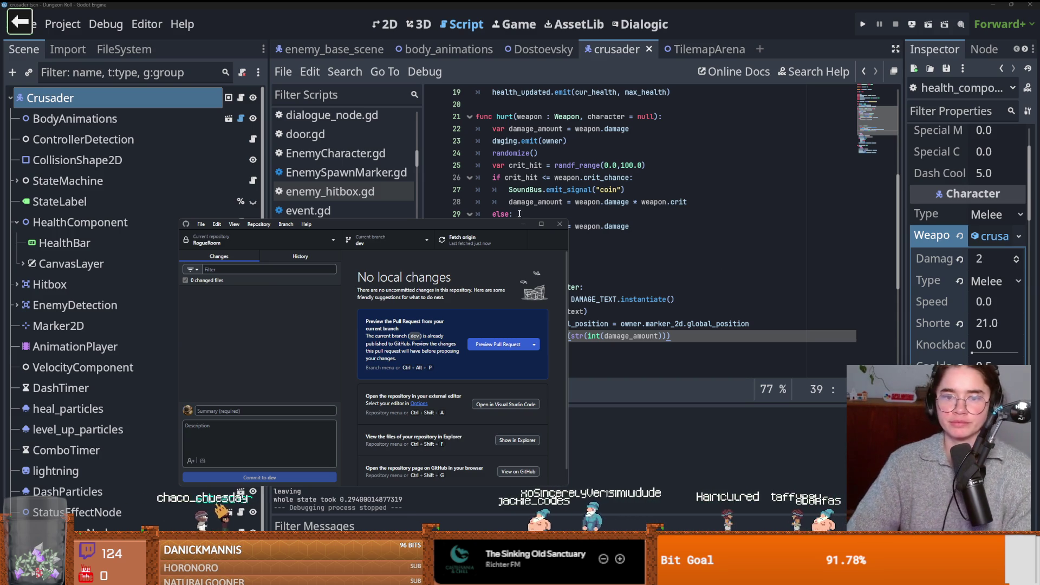
pyautogui.click(660, 237)
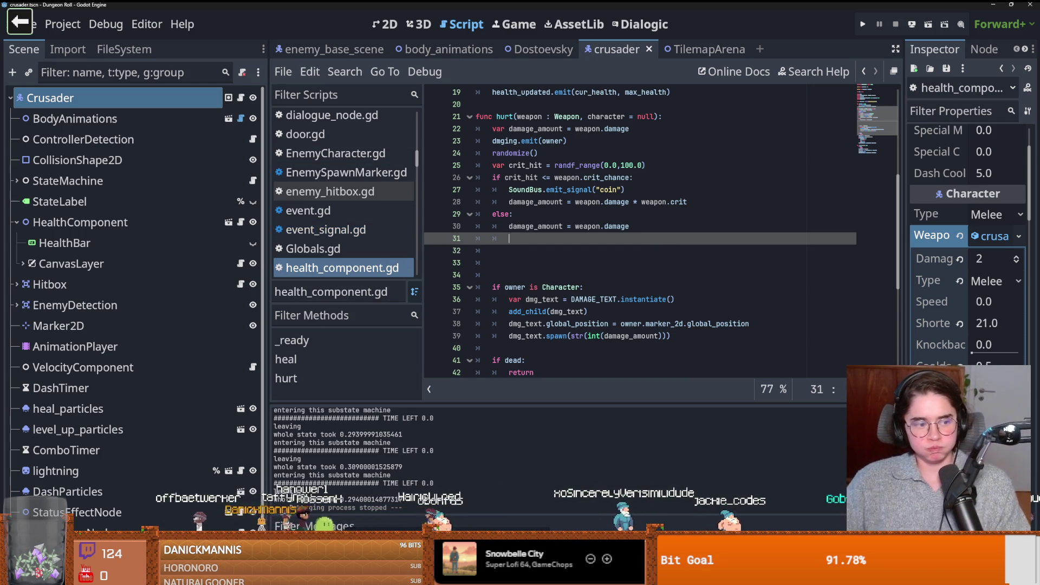
# Step: Delete two extra blank lines after the else block in hurt and save
pyautogui.press('BackSpace')
pyautogui.press('BackSpace')
pyautogui.click(512, 250)
pyautogui.press('BackSpace')
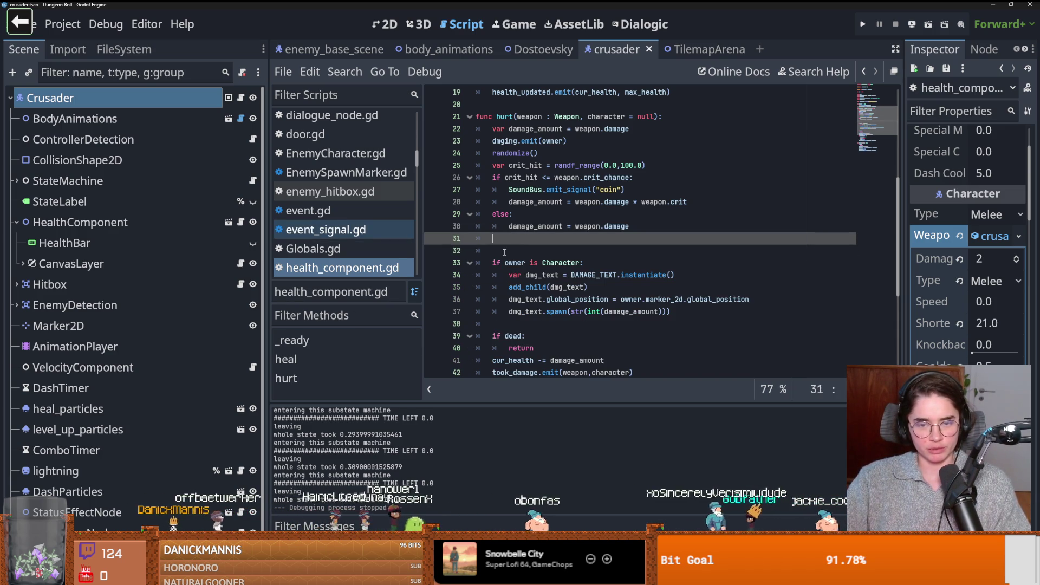
pyautogui.click(571, 245)
pyautogui.hotkey('ctrl', 's')
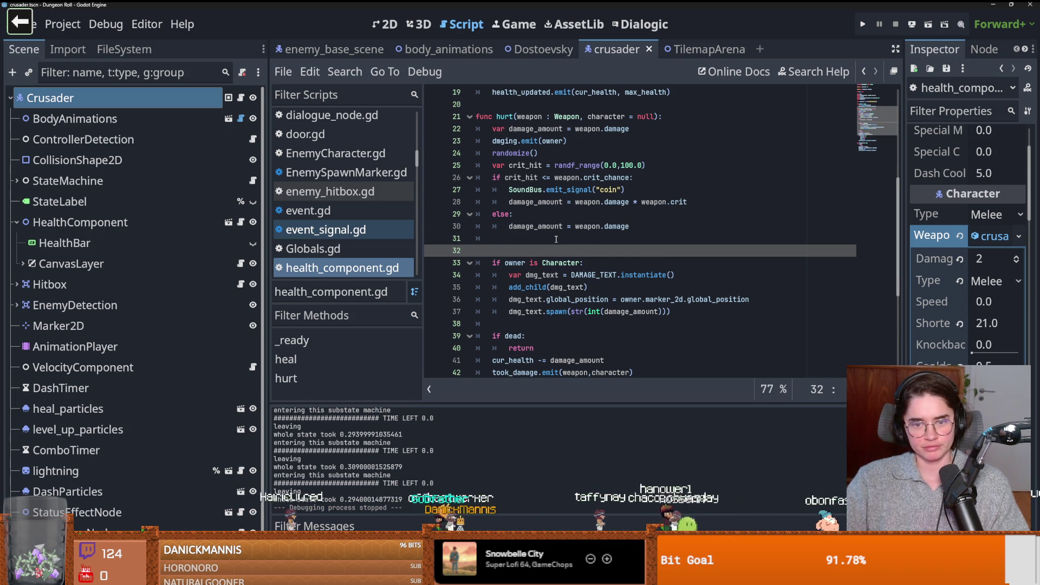
# Step: Delete the last extra blank line before the owner check and save again
pyautogui.press('BackSpace')
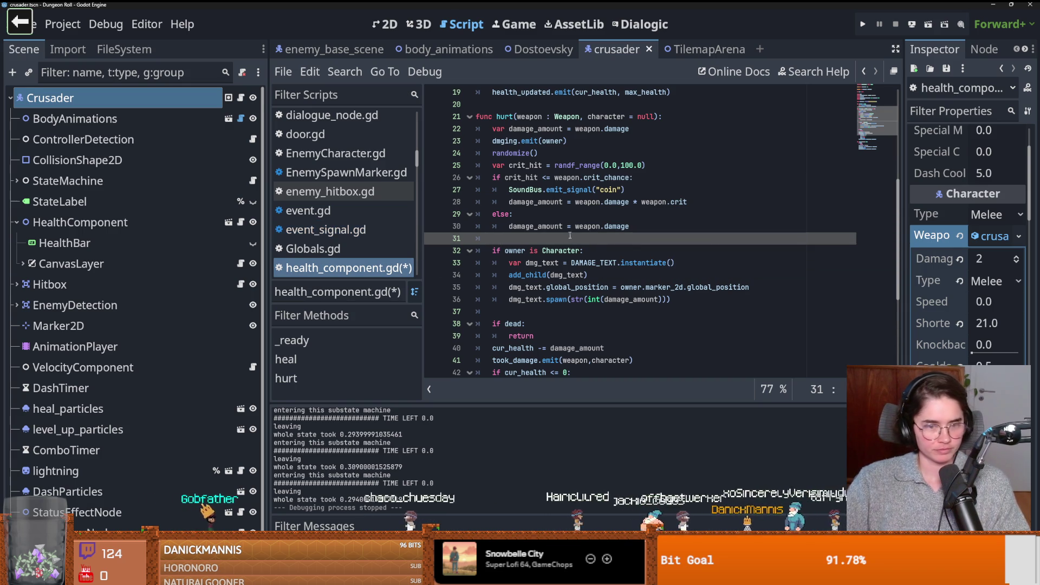
pyautogui.scroll(1, 568, 236)
pyautogui.scroll(-3, 567, 256)
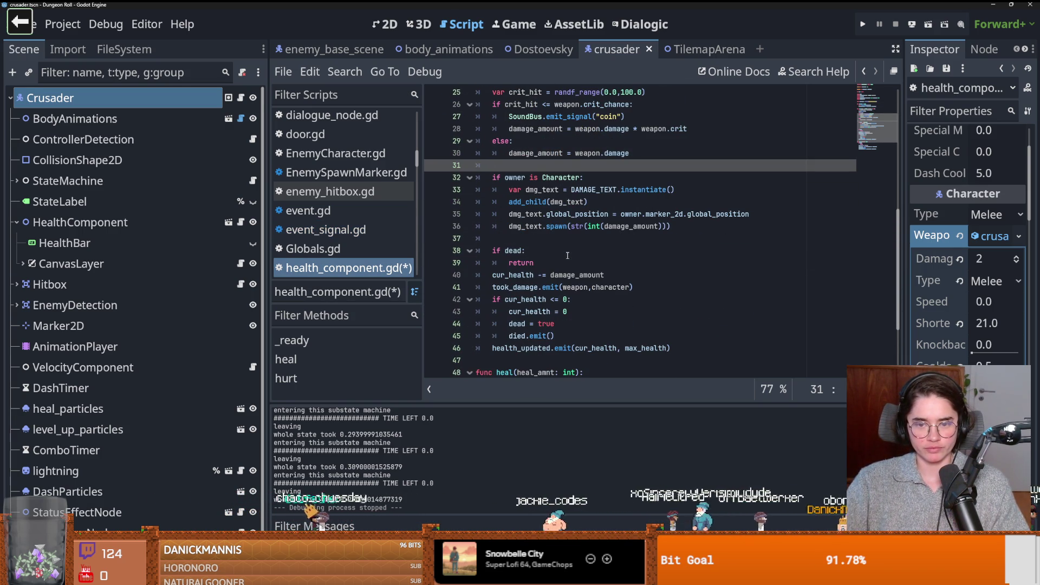
pyautogui.scroll(-3, 567, 255)
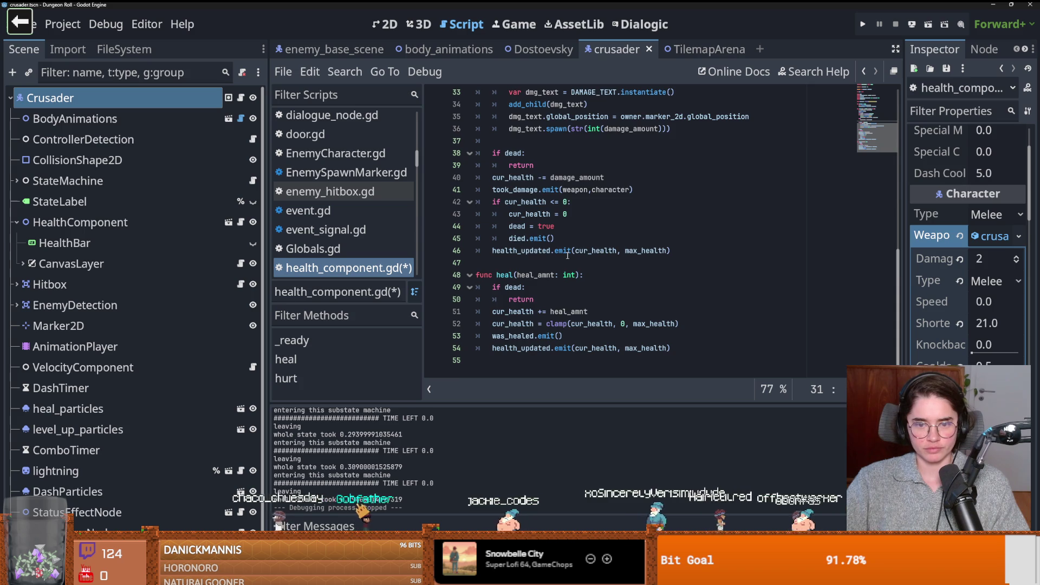
pyautogui.scroll(2, 568, 255)
pyautogui.hotkey('ctrl', 's')
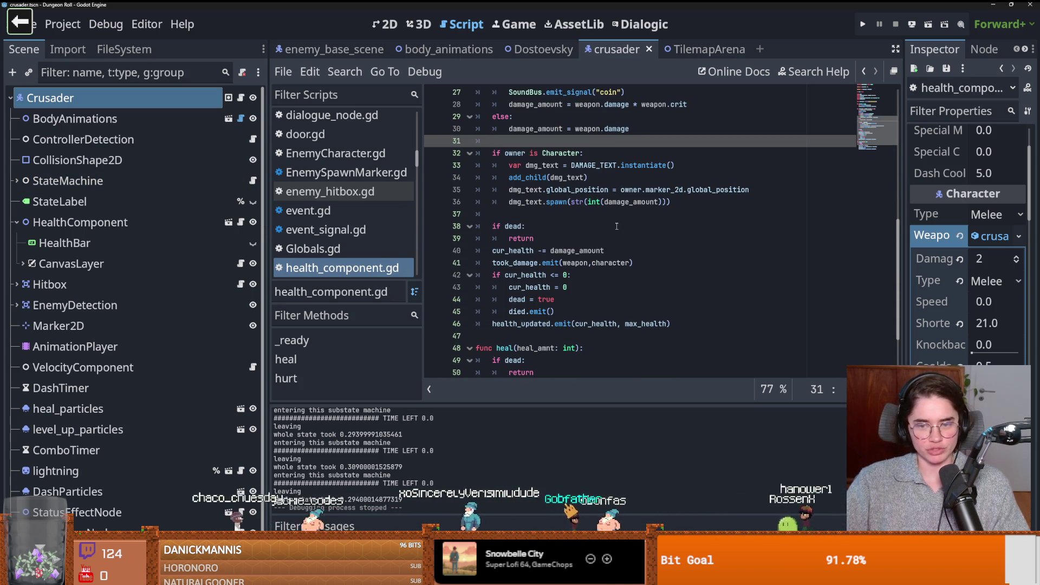
# Step: Scroll back to the top of the script showing HealthManager, max_health 10 and DAMAGE_TEXT
pyautogui.scroll(1, 615, 228)
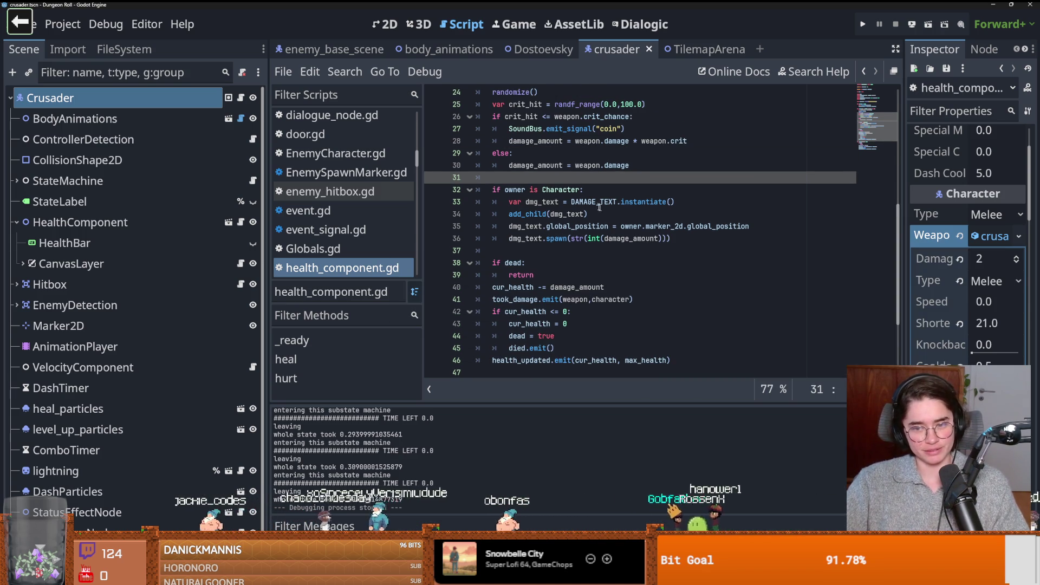
pyautogui.scroll(5, 553, 208)
pyautogui.click(515, 183)
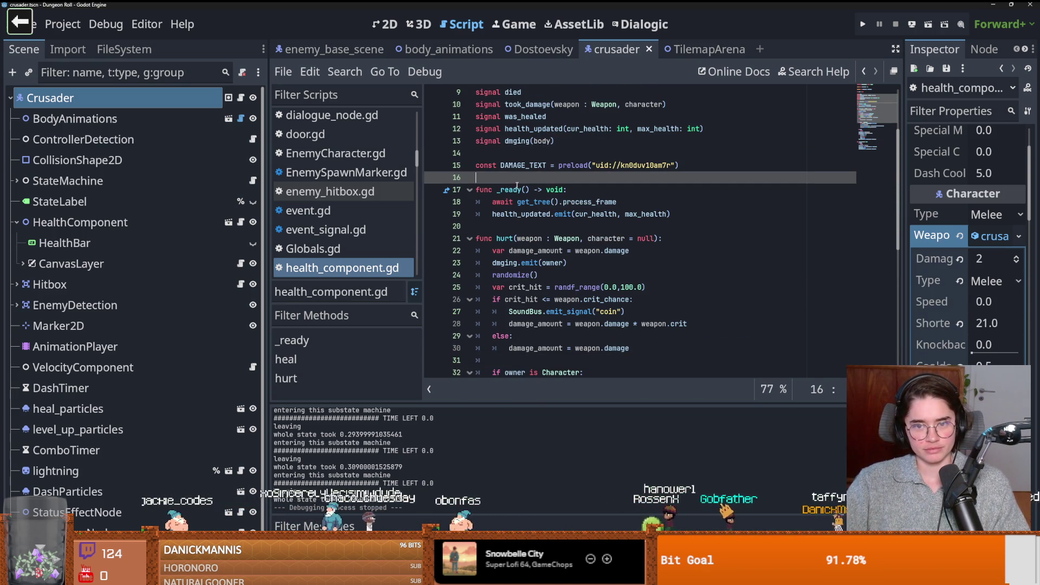
pyautogui.scroll(3, 608, 230)
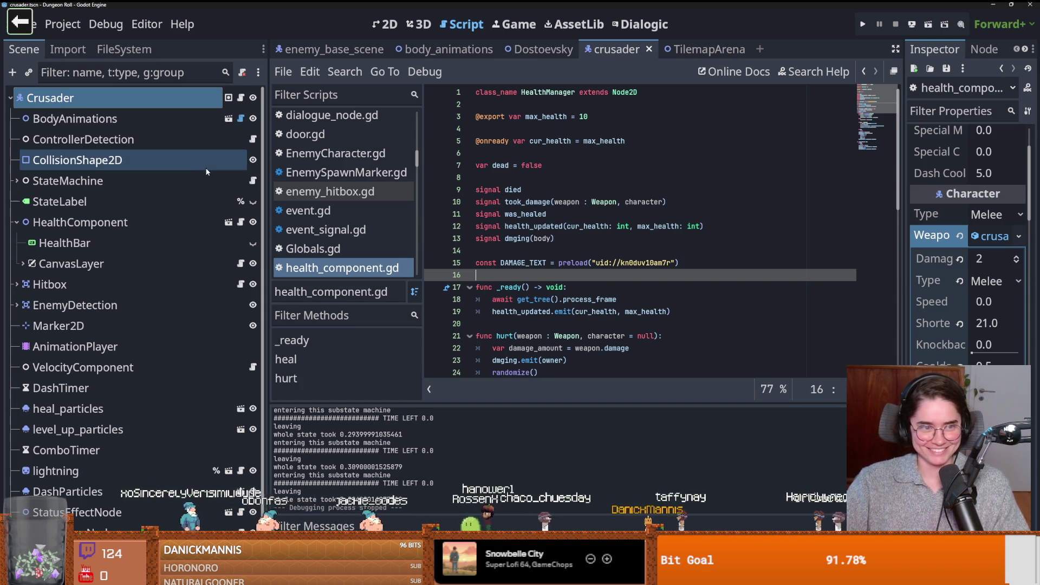
# Step: Open enemy_base_scene and expand then collapse its StateMachine node
pyautogui.click(542, 49)
pyautogui.click(449, 50)
pyautogui.click(349, 50)
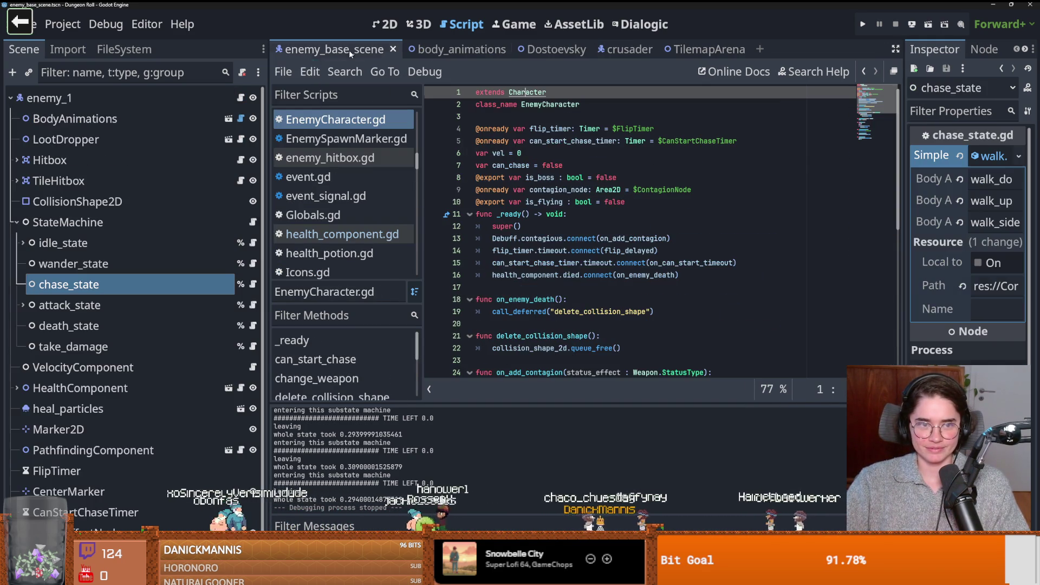
pyautogui.click(16, 222)
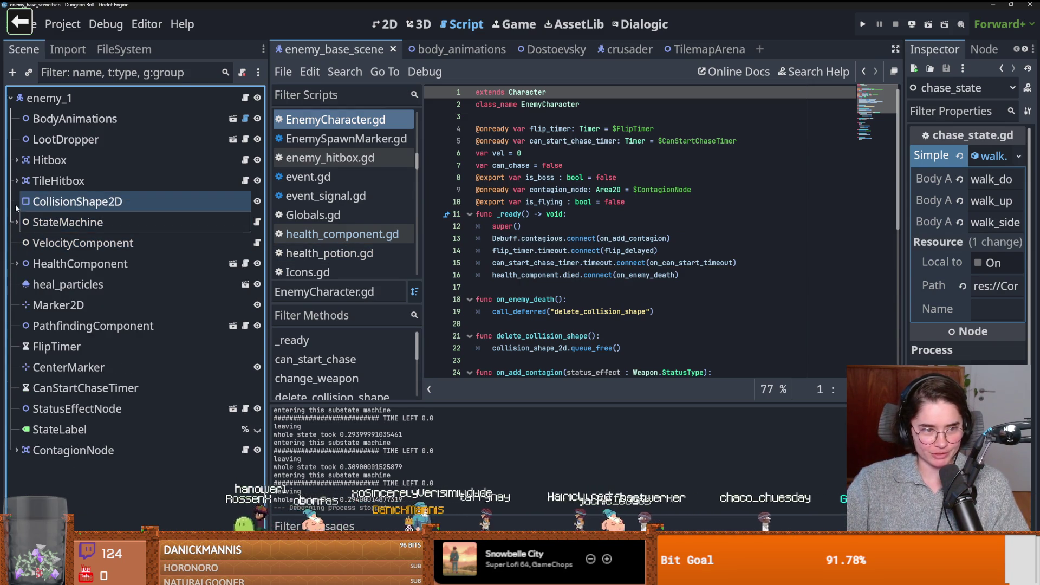
pyautogui.click(16, 222)
pyautogui.click(17, 222)
# Step: Show the Dostoevsky scene in the 2D editor
pyautogui.click(385, 24)
pyautogui.scroll(-3, 512, 162)
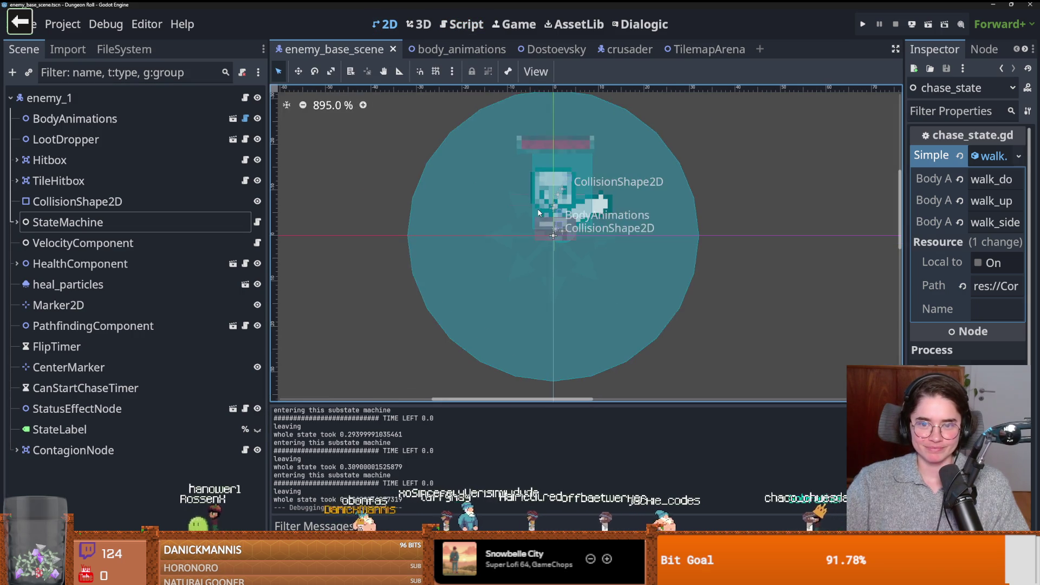
pyautogui.scroll(1, 512, 108)
pyautogui.click(558, 49)
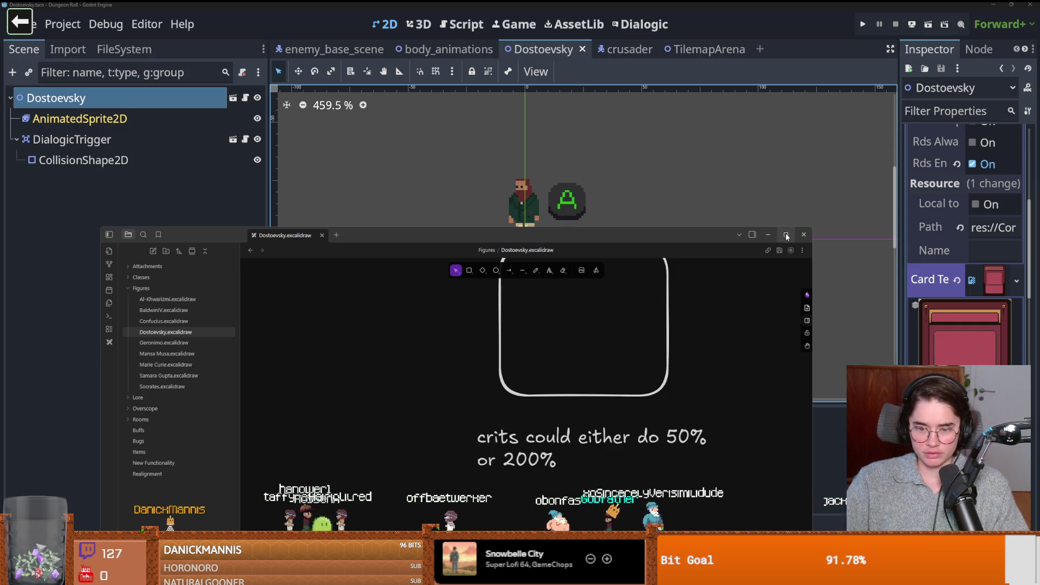
# Step: Review the Dostoevsky.excalidraw note 'crits could either do 50% or 200%' full screen, then return to Godot
pyautogui.click(786, 233)
pyautogui.moveTo(429, 217)
pyautogui.mouseDown()
pyautogui.moveTo(574, 230)
pyautogui.moveTo(413, 213)
pyautogui.moveTo(422, 213)
pyautogui.mouseUp()
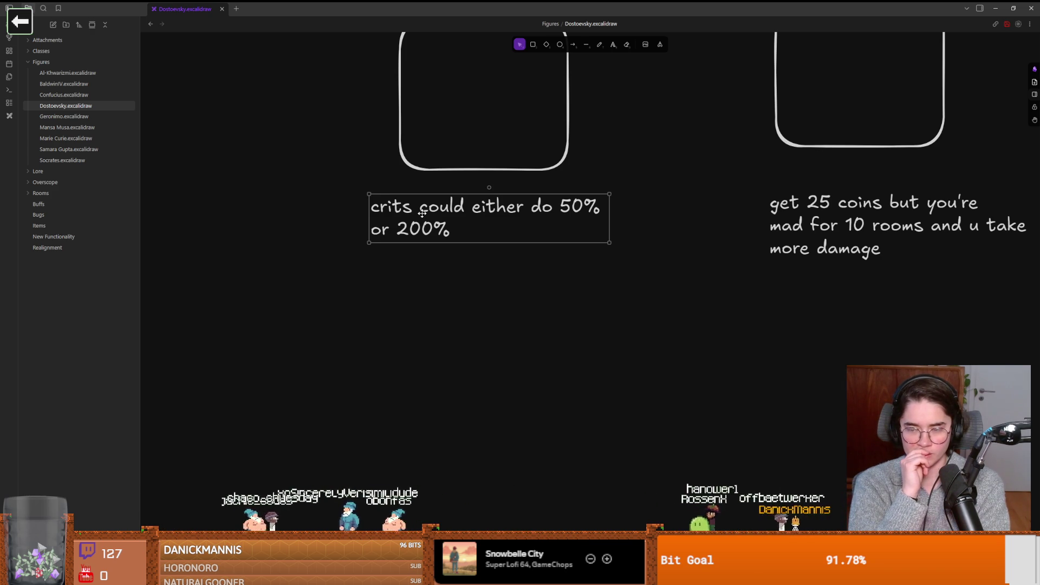
pyautogui.hotkey('alt', 'Tab')
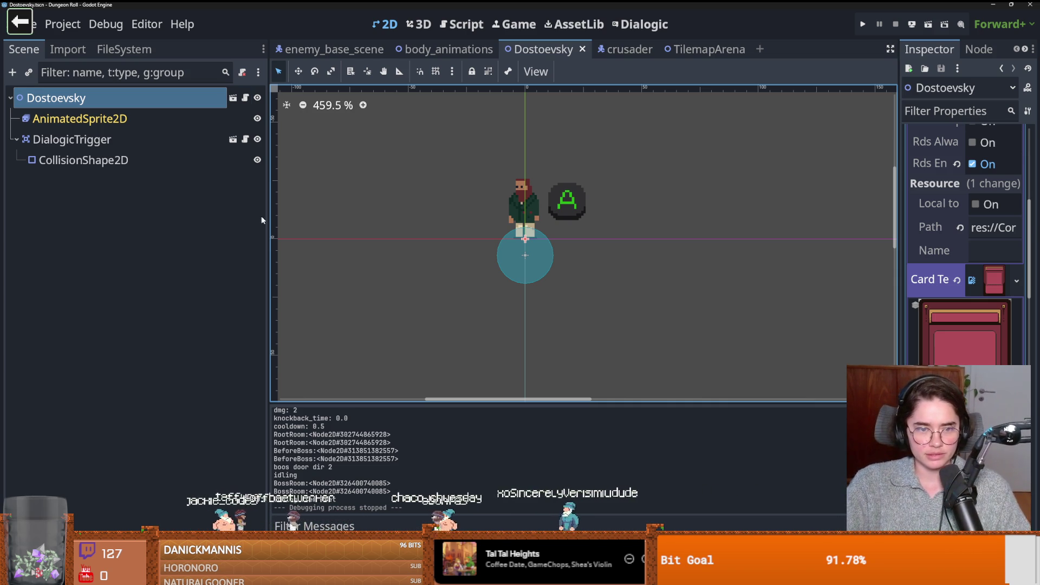
# Step: Narrow the Scene dock and pan the 2D view around the Dostoevsky sprite and DialogicTrigger
pyautogui.moveTo(267, 216); pyautogui.dragTo(202, 216)
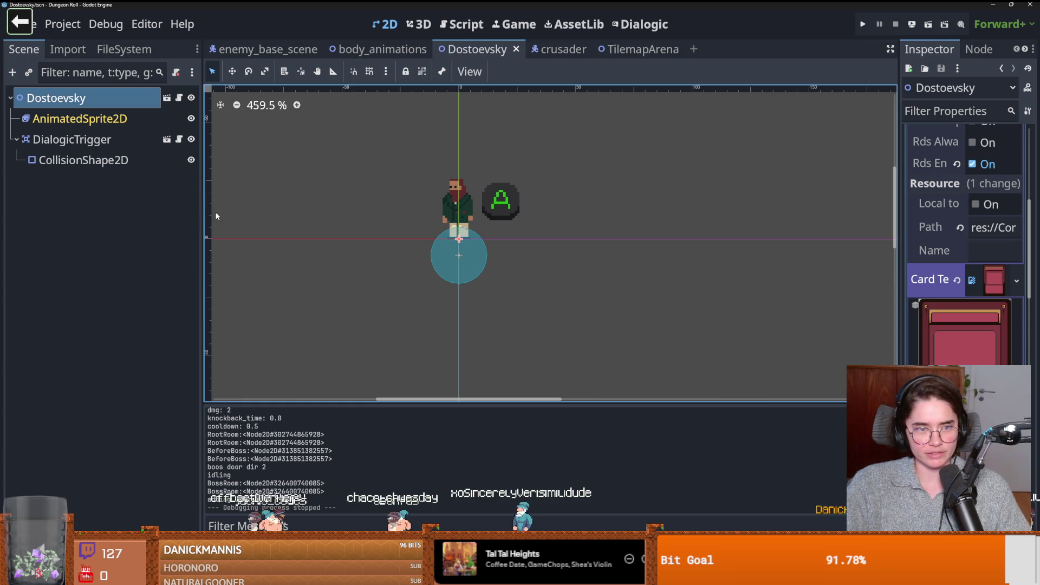
pyautogui.moveTo(377, 241); pyautogui.dragTo(382, 249)
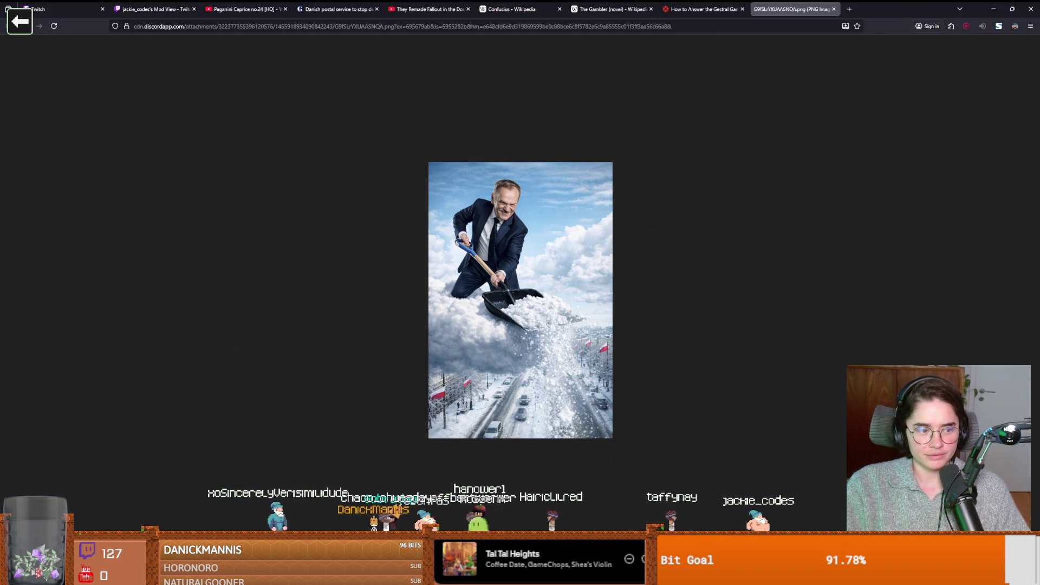
pyautogui.hotkey('alt', 'Tab')
pyautogui.scroll(1, 532, 238)
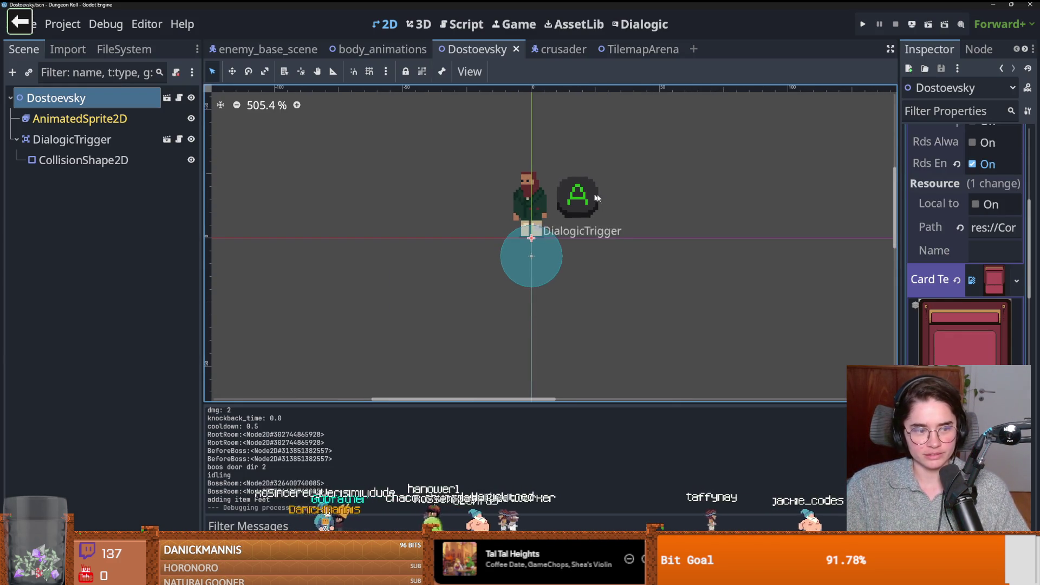
# Step: Zoom the canvas, then show the FileSystem panel listing 'tilema' matches like TilemapArena.tscn
pyautogui.scroll(2, 495, 256)
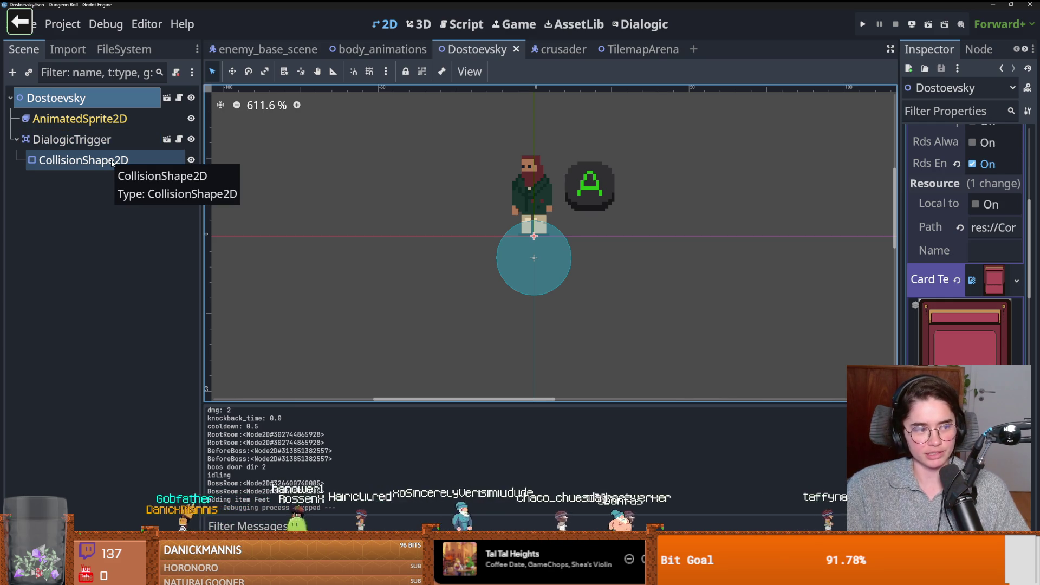
pyautogui.hscroll(1, 461, 241)
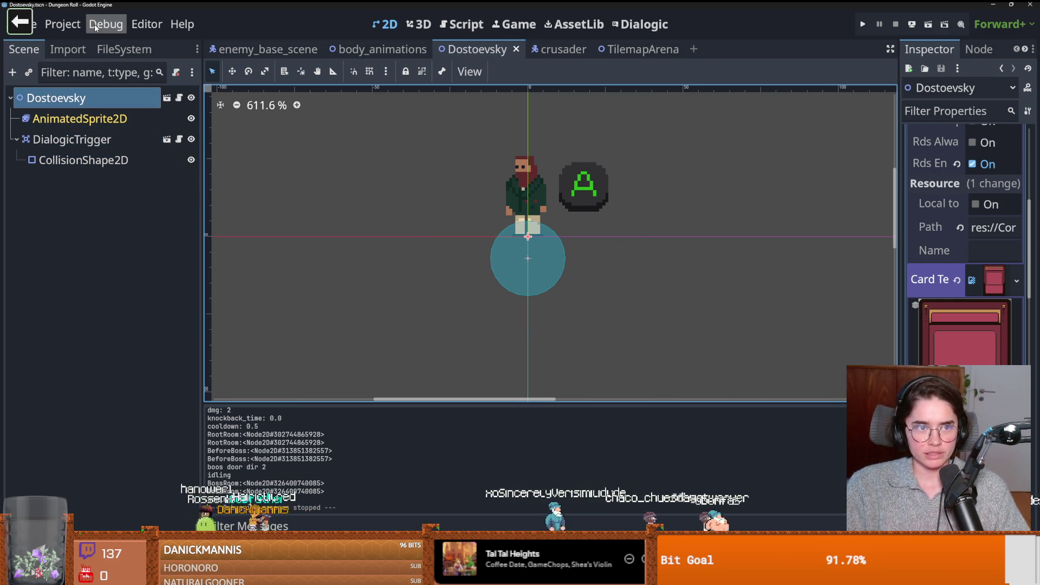
pyautogui.click(76, 29)
pyautogui.click(4, 221)
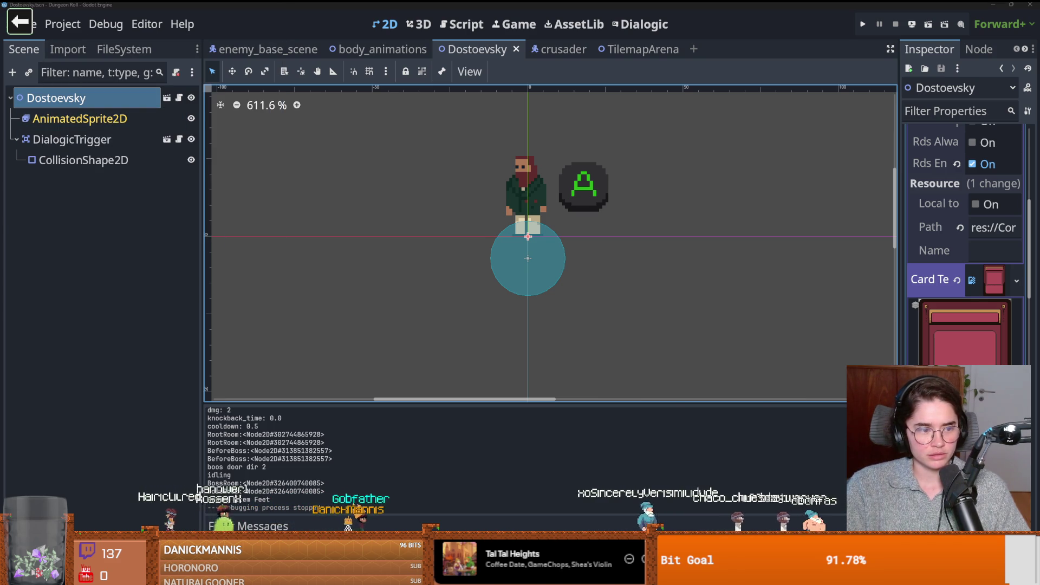
pyautogui.click(124, 50)
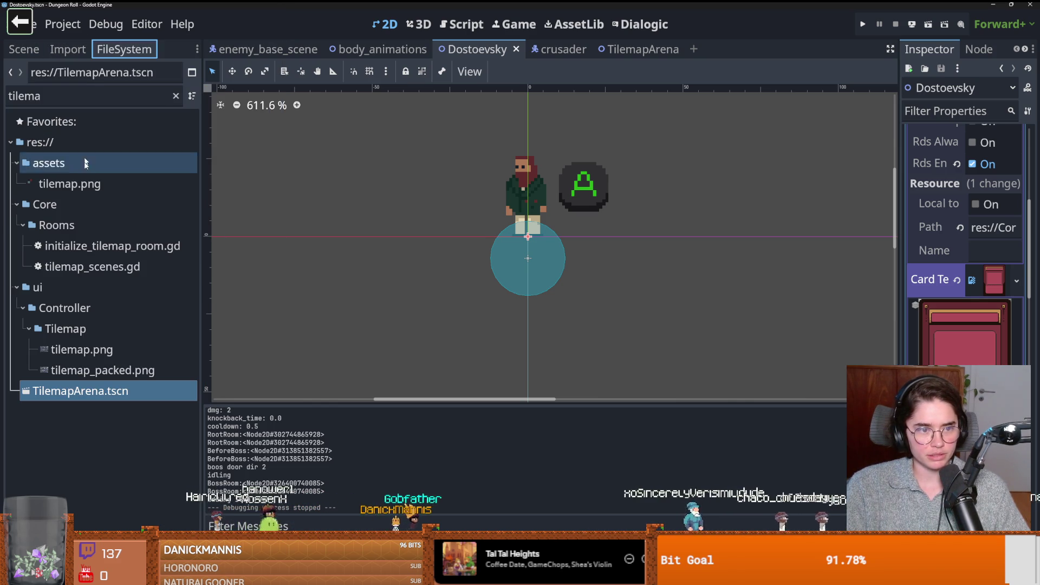
# Step: Clear the tilemap file filter to list the full res:// tree and save the Dostoevsky scene
pyautogui.click(175, 96)
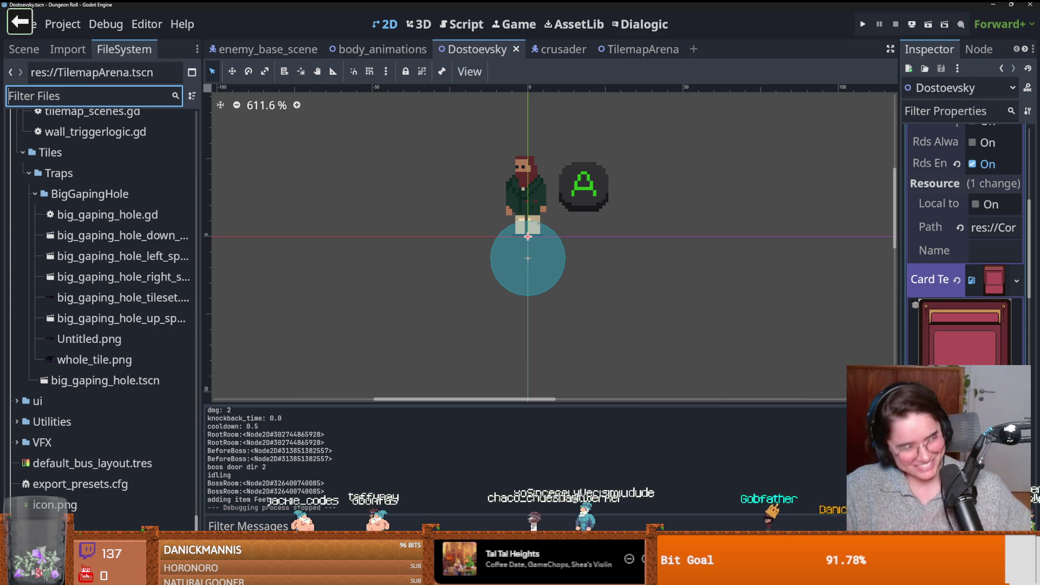
pyautogui.scroll(-1, 437, 256)
pyautogui.hotkey('ctrl', 's')
pyautogui.scroll(10, 135, 260)
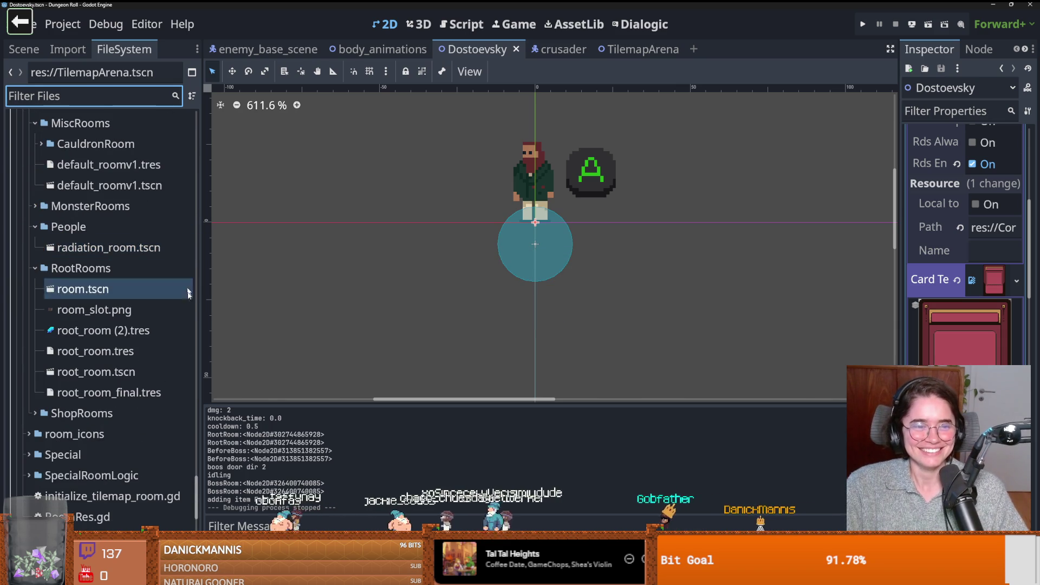
pyautogui.moveTo(194, 486); pyautogui.dragTo(195, 119)
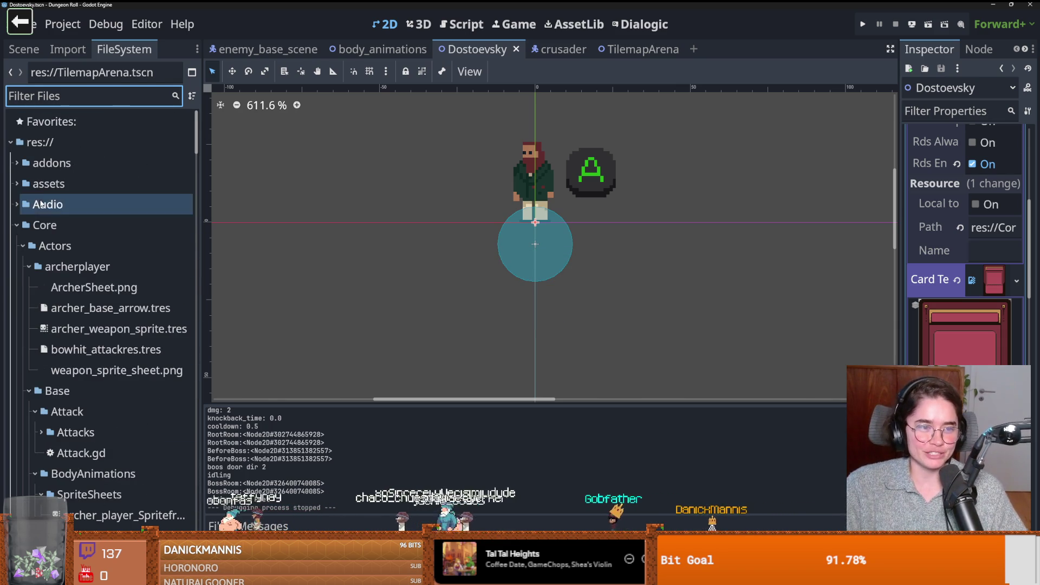
# Step: Fold the archerplayer, Base and crusader folders inside Core
pyautogui.click(16, 232)
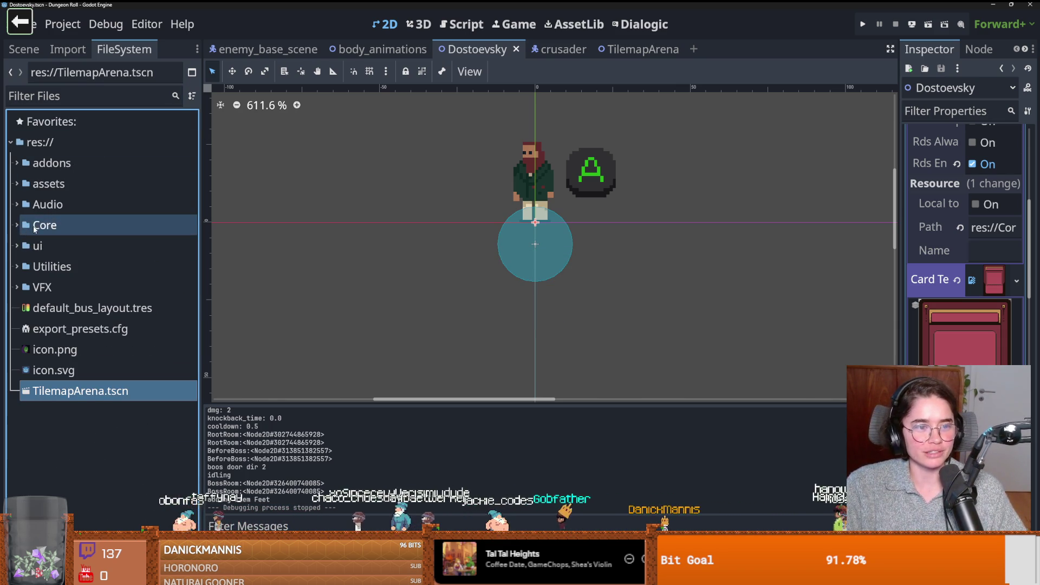
pyautogui.click(16, 232)
pyautogui.click(29, 266)
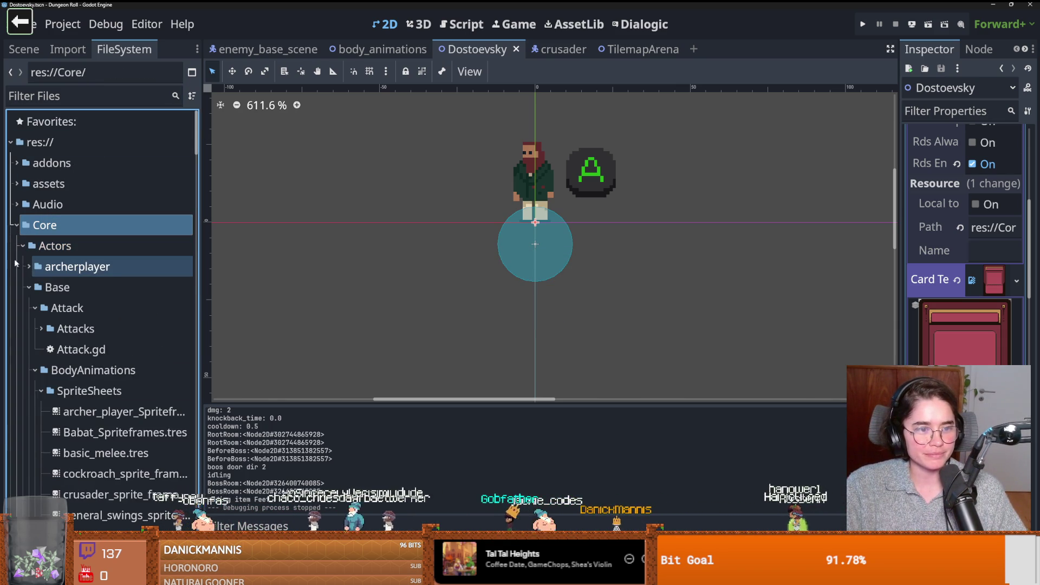
pyautogui.click(29, 287)
pyautogui.click(27, 308)
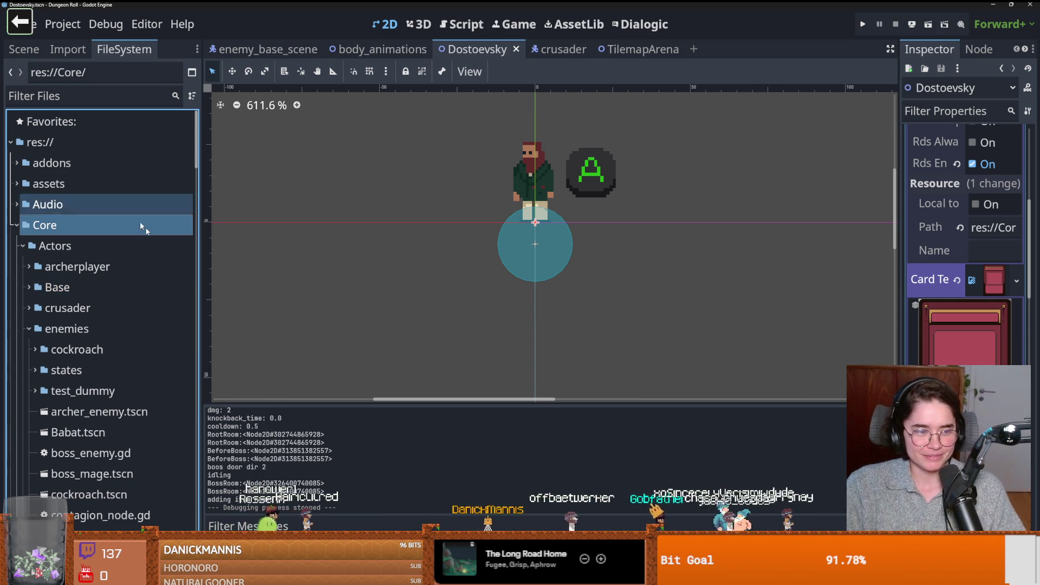
# Step: Reposition the canvas view around the character and save the scene
pyautogui.moveTo(438, 256)
pyautogui.mouseDown()
pyautogui.moveTo(521, 203)
pyautogui.moveTo(495, 234)
pyautogui.mouseUp()
pyautogui.hotkey('ctrl', 's')
pyautogui.scroll(-3, 548, 224)
pyautogui.hotkey('ctrl', 's')
pyautogui.moveTo(545, 201); pyautogui.dragTo(538, 223)
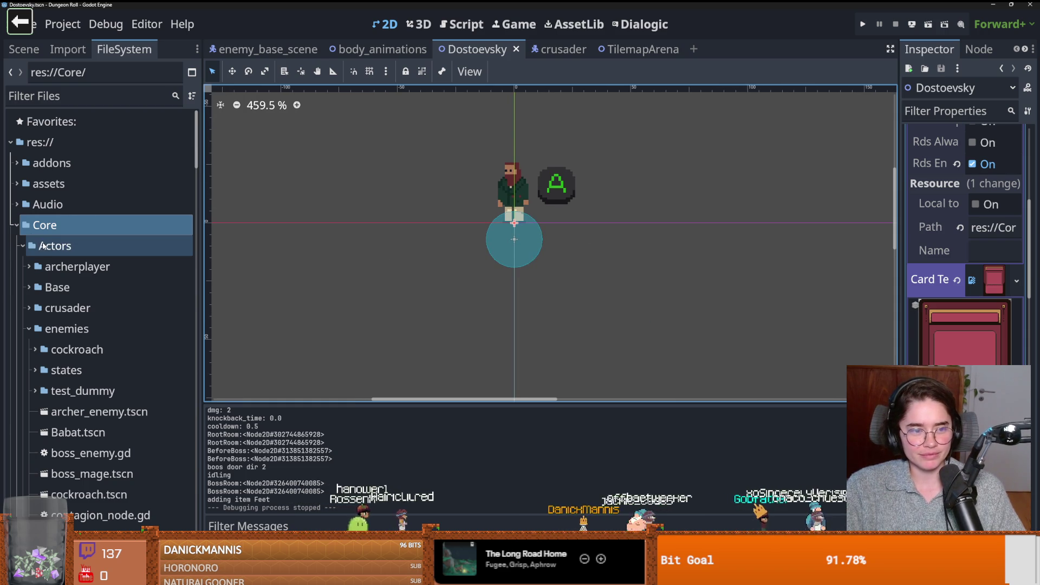
# Step: Fold the enemies and MagePlayer folders so NPC/dialogic files appear under Actors
pyautogui.click(23, 328)
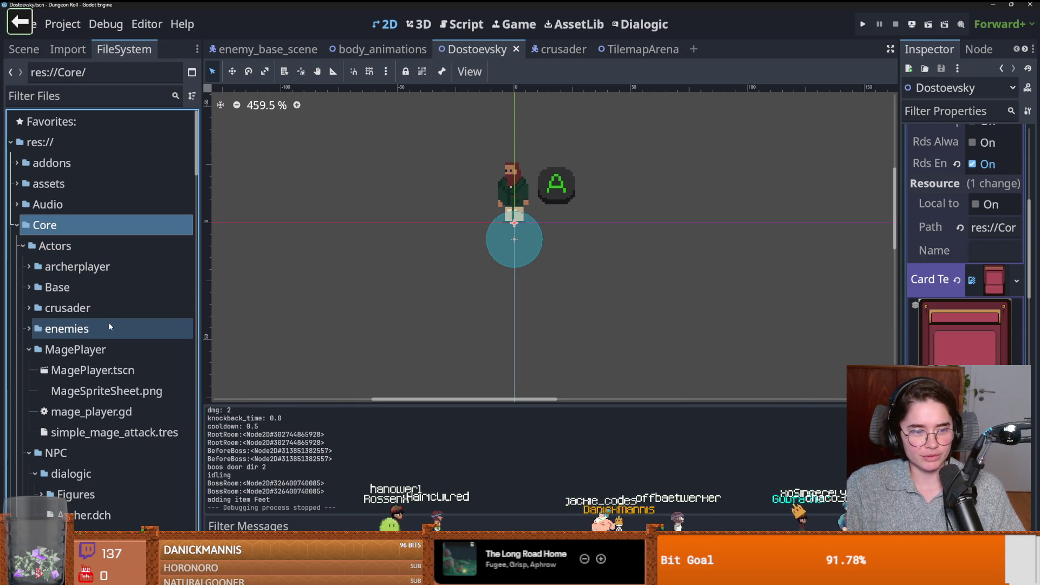
pyautogui.click(28, 348)
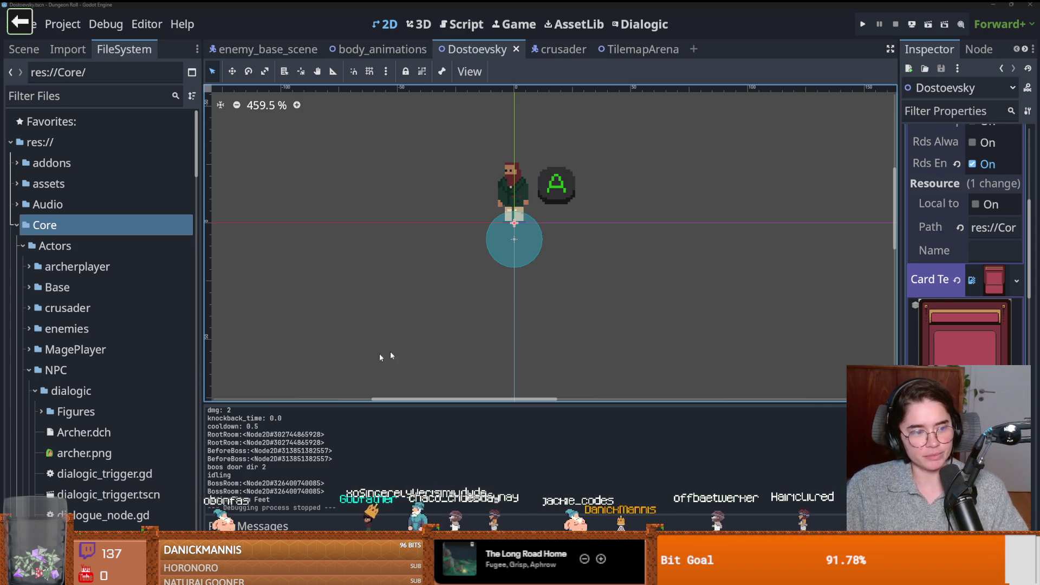
pyautogui.scroll(1, 568, 277)
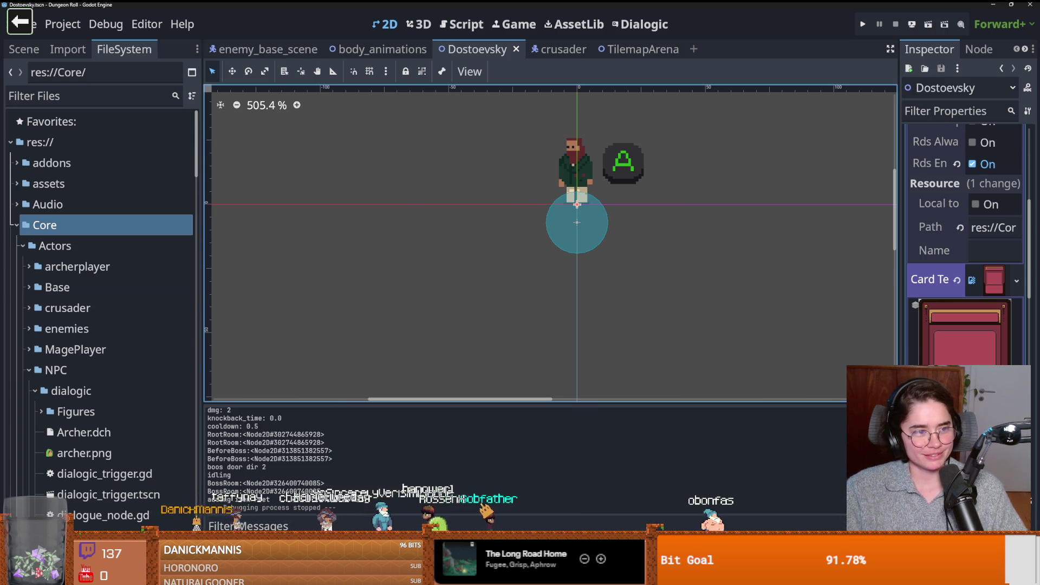
# Step: Save the scene and fold the NPC, Actors, Rooms and Tiles folders
pyautogui.scroll(-1, 536, 252)
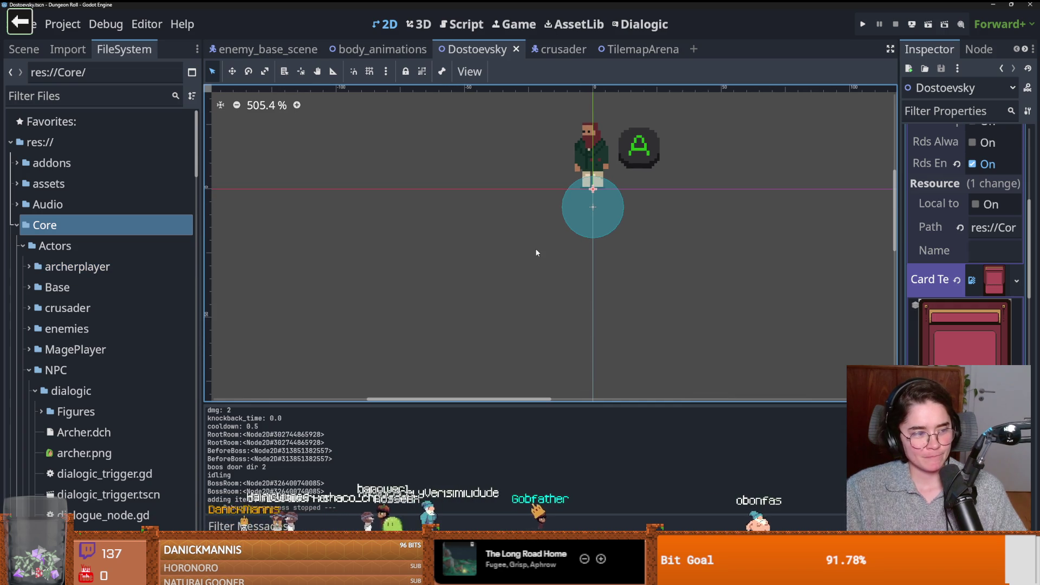
pyautogui.hscroll(2, 433, 243)
pyautogui.hotkey('ctrl', 's')
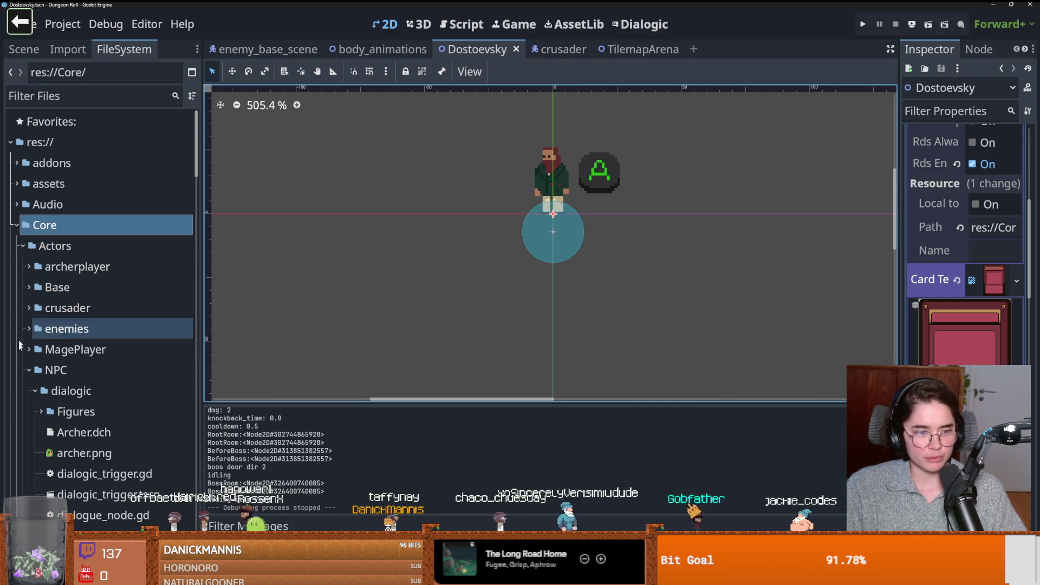
pyautogui.click(26, 371)
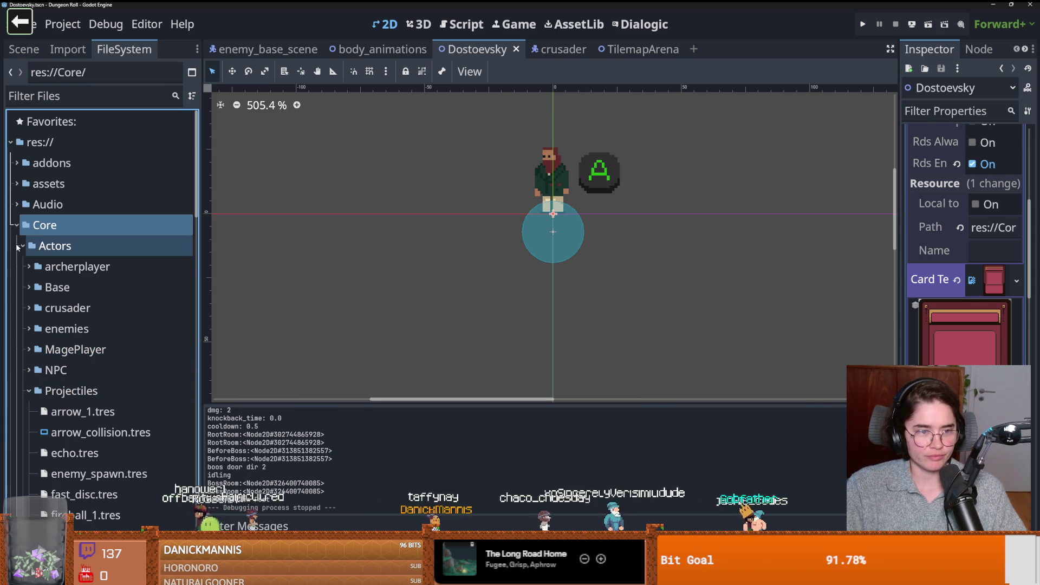
pyautogui.click(20, 246)
pyautogui.click(22, 370)
pyautogui.click(23, 391)
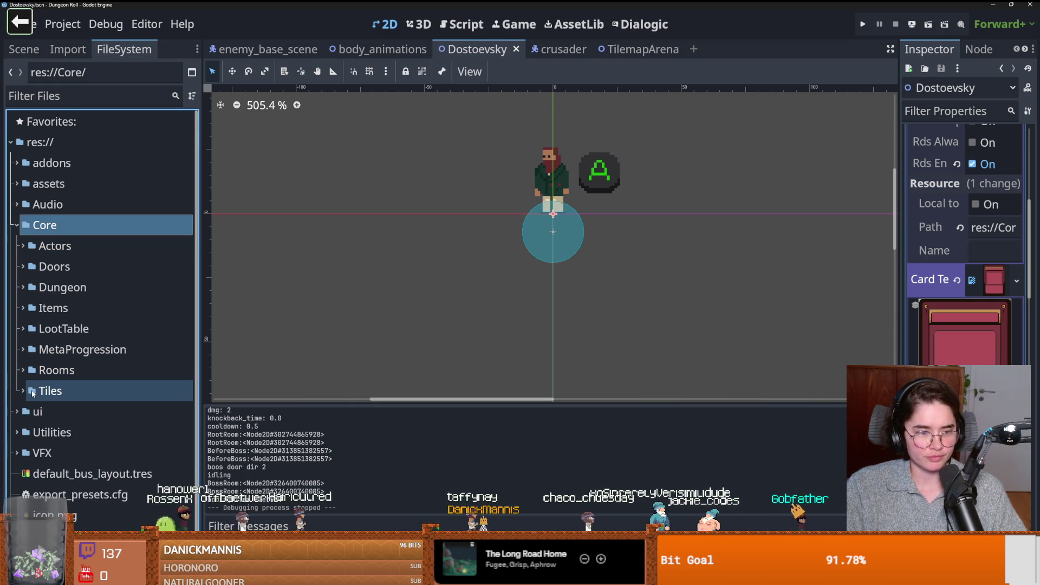
# Step: Re-expand Actors and fold Projectiles so its loose scripts like health_component.gd show
pyautogui.scroll(-1, 48, 371)
pyautogui.click(22, 236)
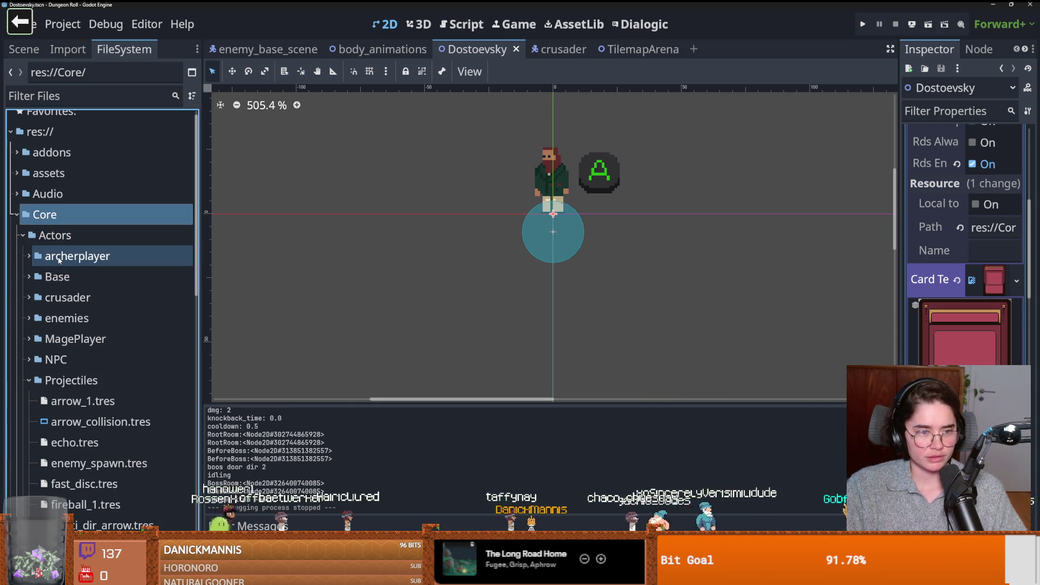
pyautogui.scroll(-3, 68, 338)
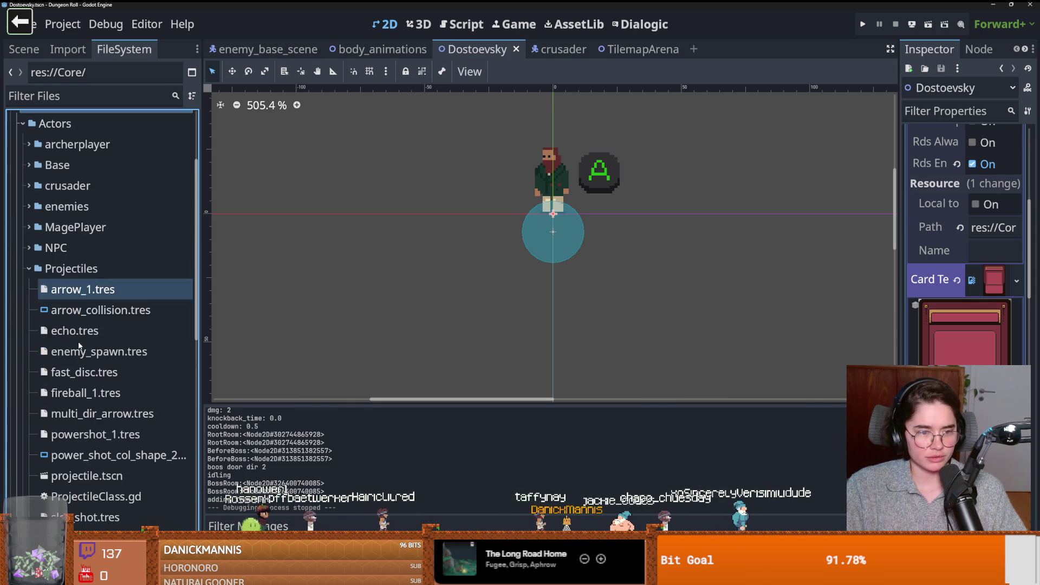
pyautogui.click(29, 268)
pyautogui.scroll(-5, 64, 297)
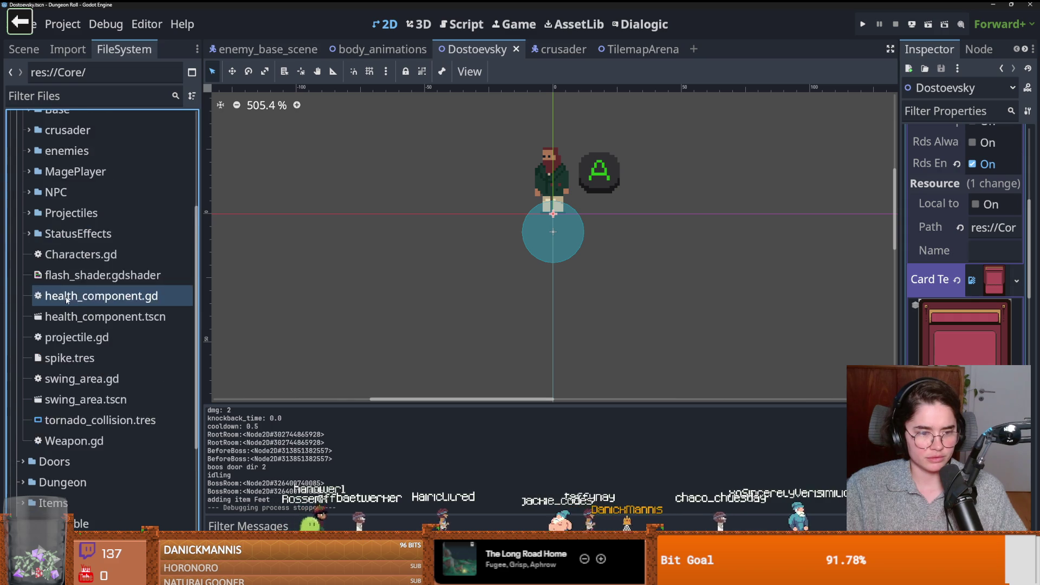
pyautogui.scroll(10, 66, 300)
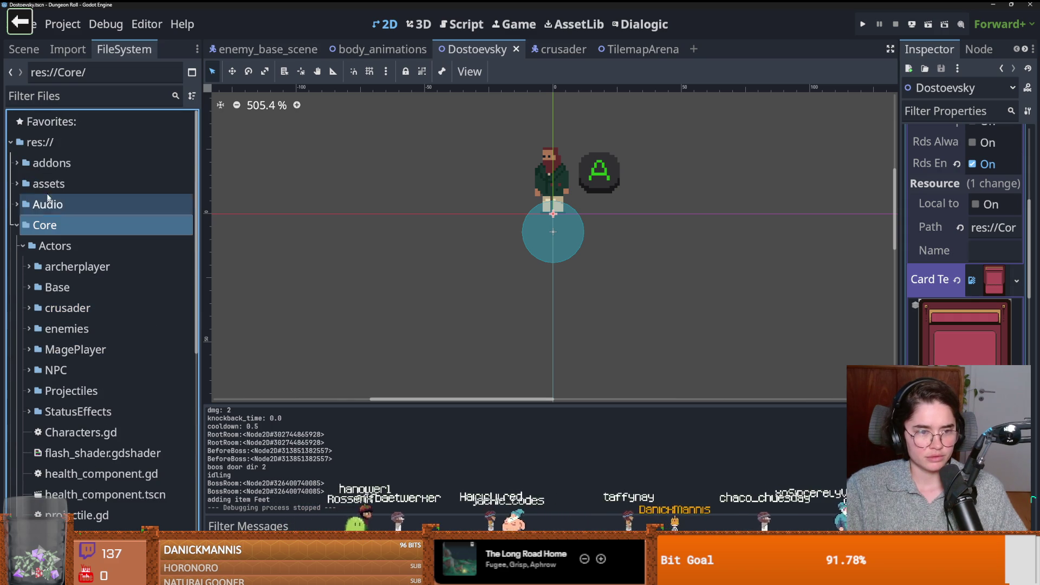
pyautogui.click(58, 98)
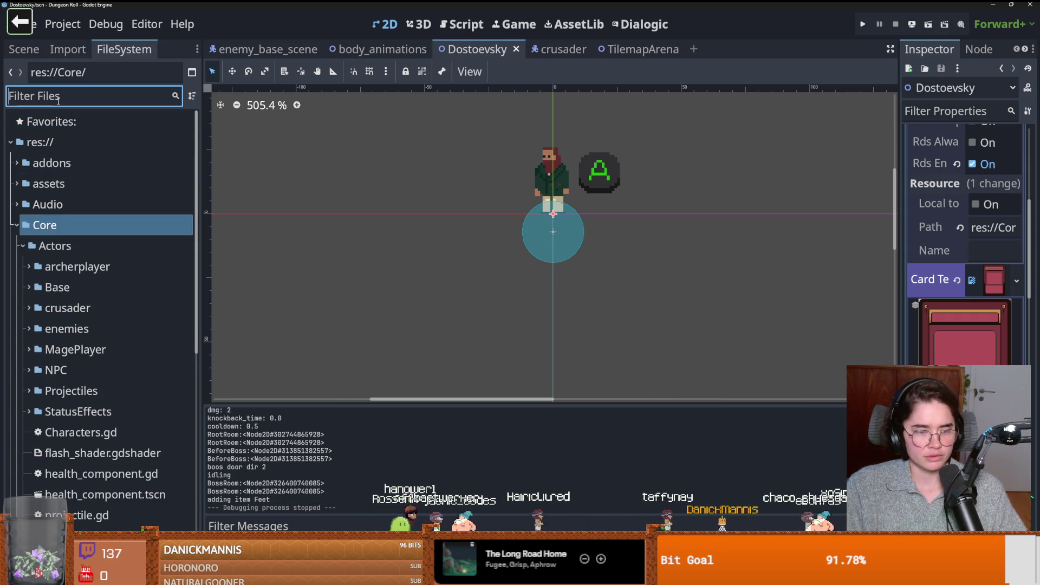
# Step: Filter the files by 'figu', select the NPC Figures folder, then clear the filter
pyautogui.write('figu')
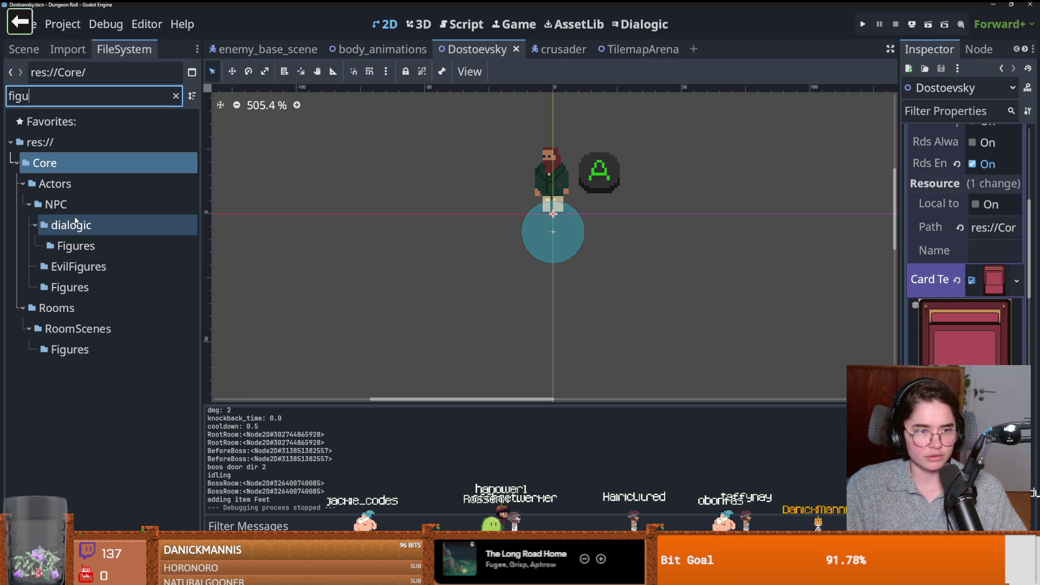
pyautogui.click(73, 287)
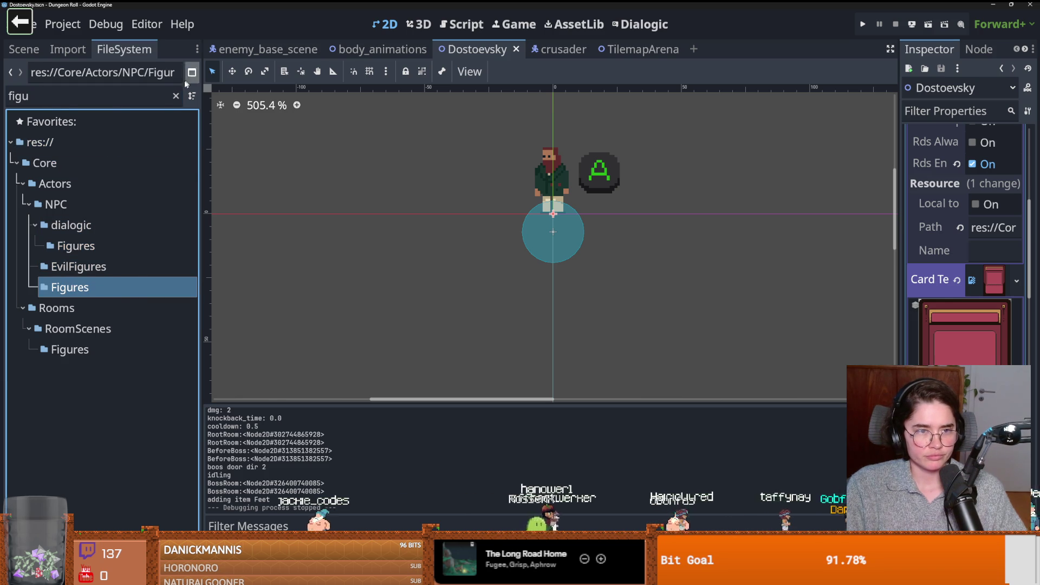
pyautogui.click(175, 96)
pyautogui.scroll(-5, 88, 363)
pyautogui.scroll(10, 65, 303)
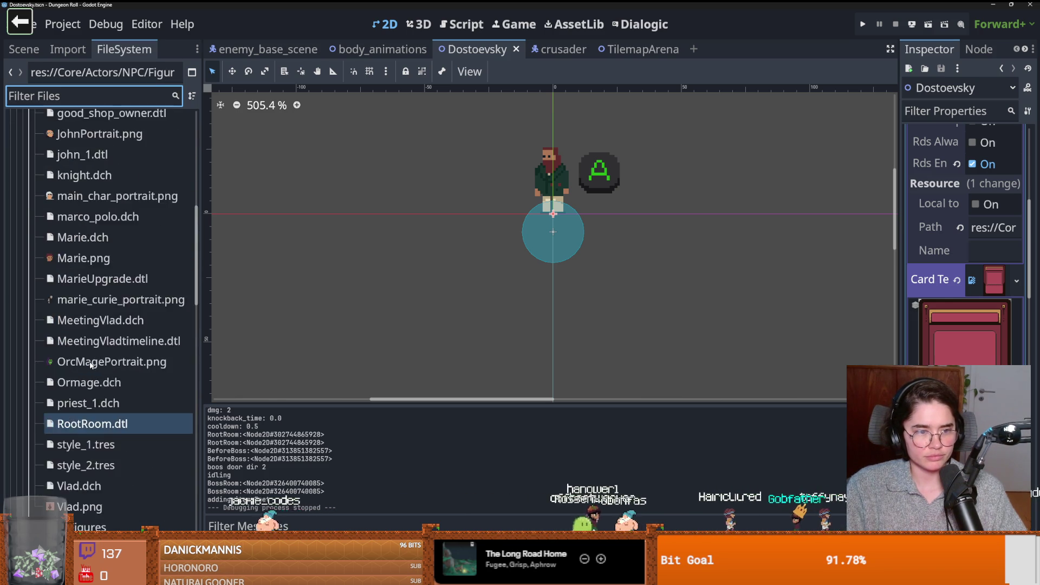
# Step: Fold the dialogic, Dostoevsky, MarcoPolo and MarieCurie folders
pyautogui.click(35, 227)
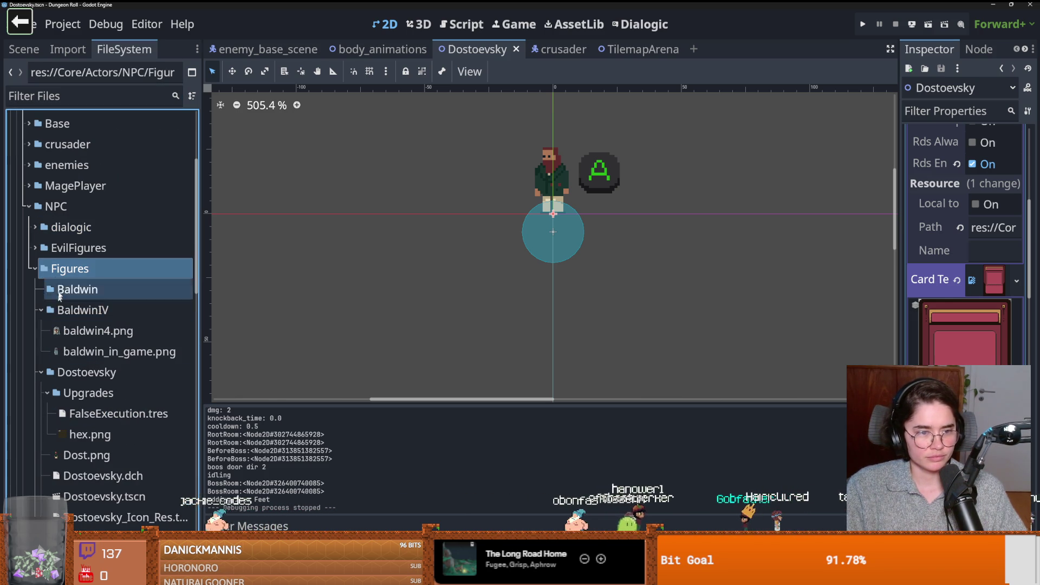
pyautogui.click(41, 330)
pyautogui.click(41, 351)
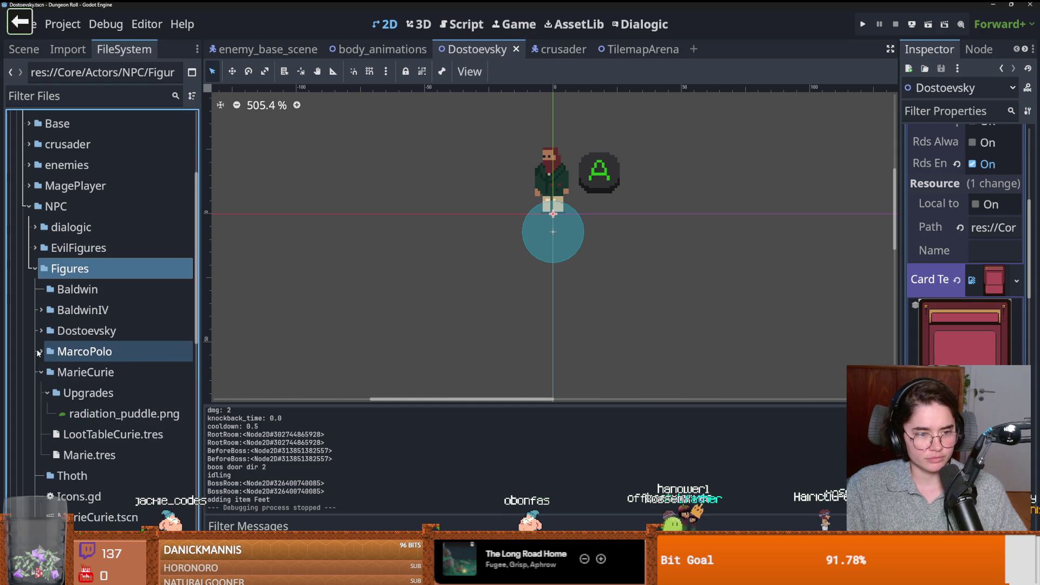
pyautogui.click(41, 372)
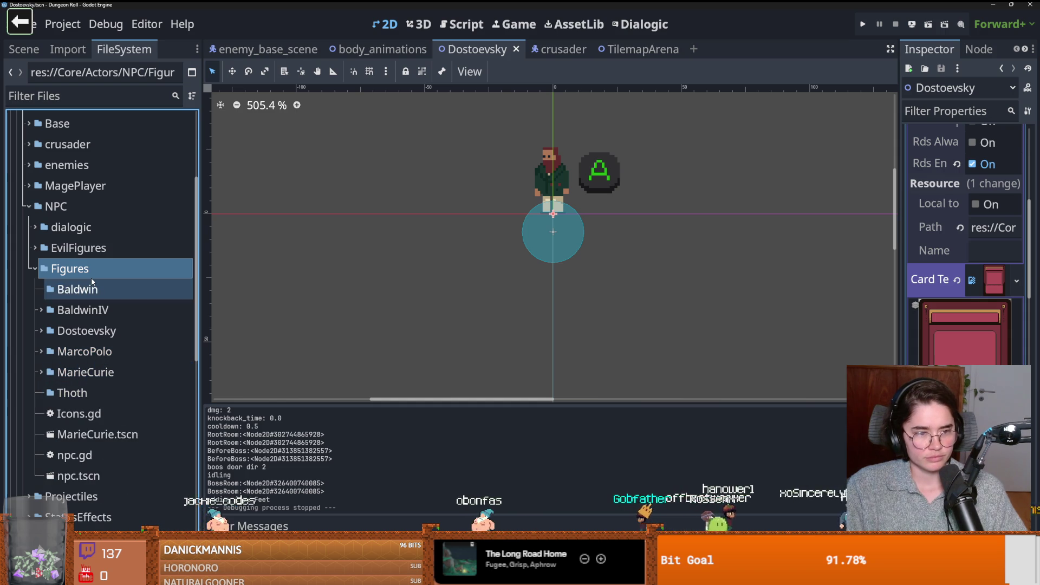
# Step: Open thoth.aseprite from the Thoth folder in Aseprite, then close the file manager and return to Godot
pyautogui.rightClick(104, 399)
pyautogui.press('Escape')
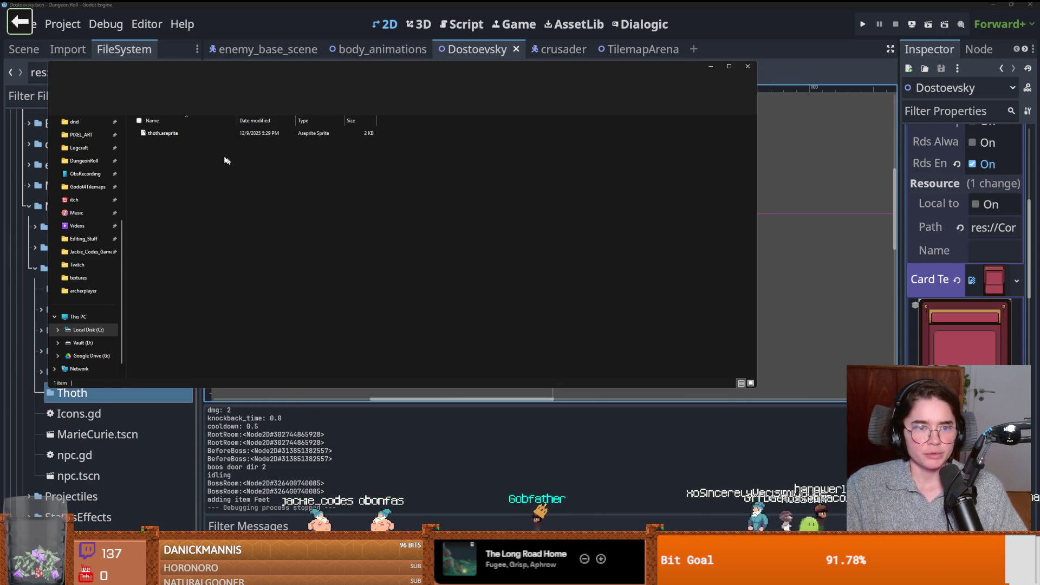
pyautogui.click(167, 134)
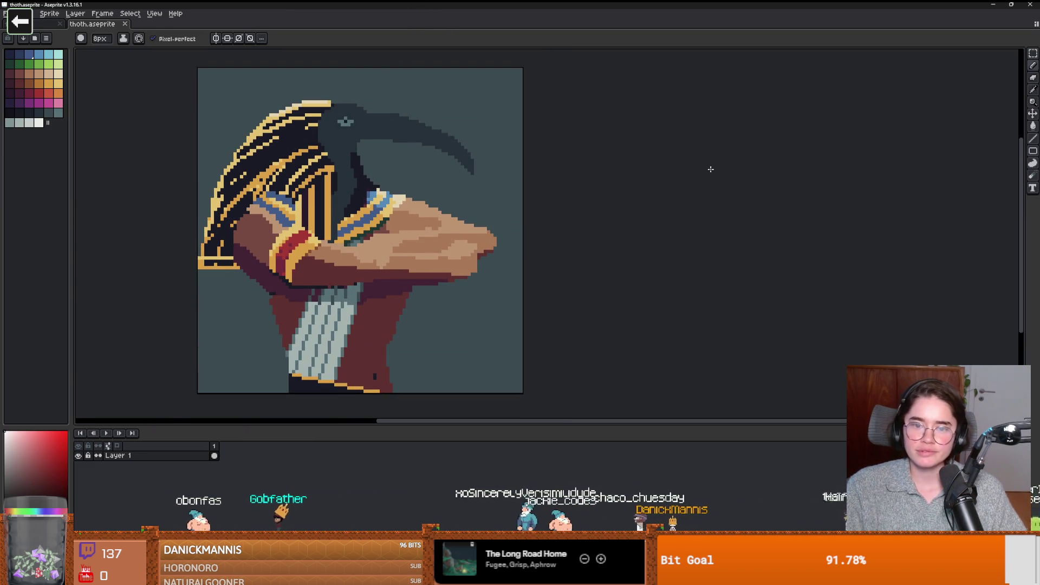
pyautogui.doubleClick(827, 4)
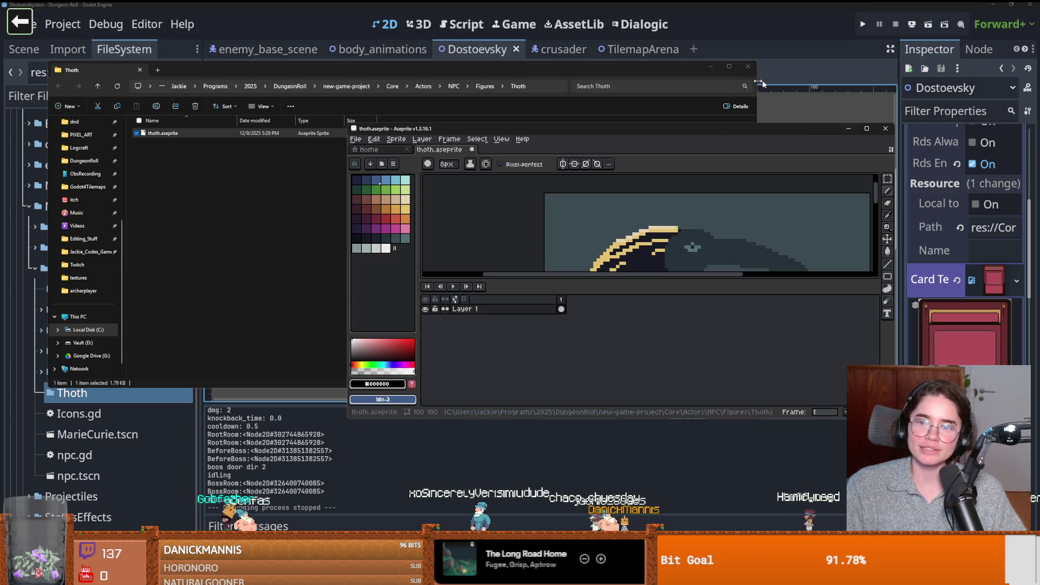
pyautogui.click(238, 209)
pyautogui.click(747, 66)
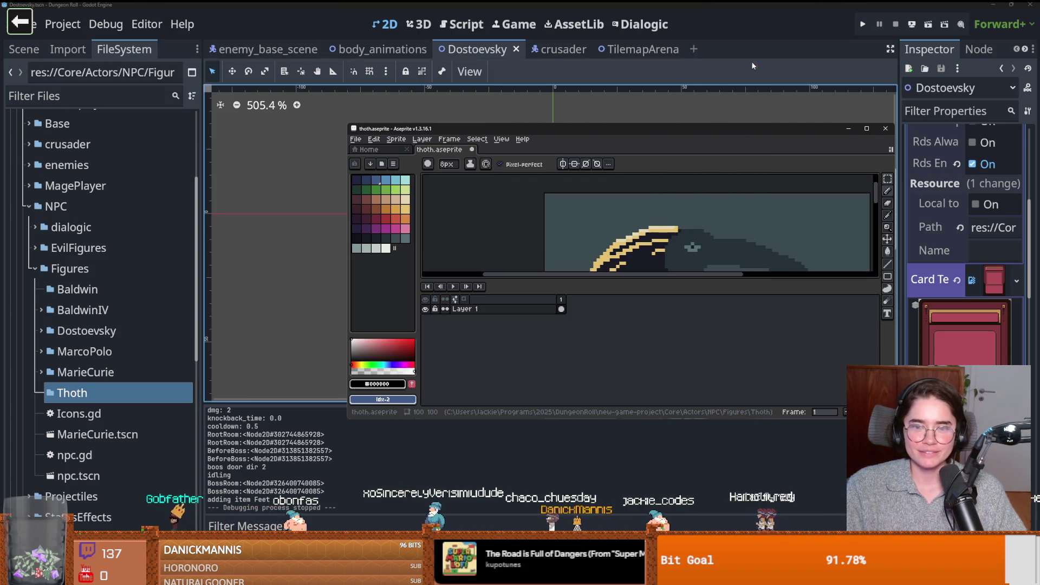
pyautogui.click(90, 271)
# Step: Create a new script named FigureUpgrades.gd inside NPC/Figures
pyautogui.rightClick(89, 271)
pyautogui.moveTo(254, 284)
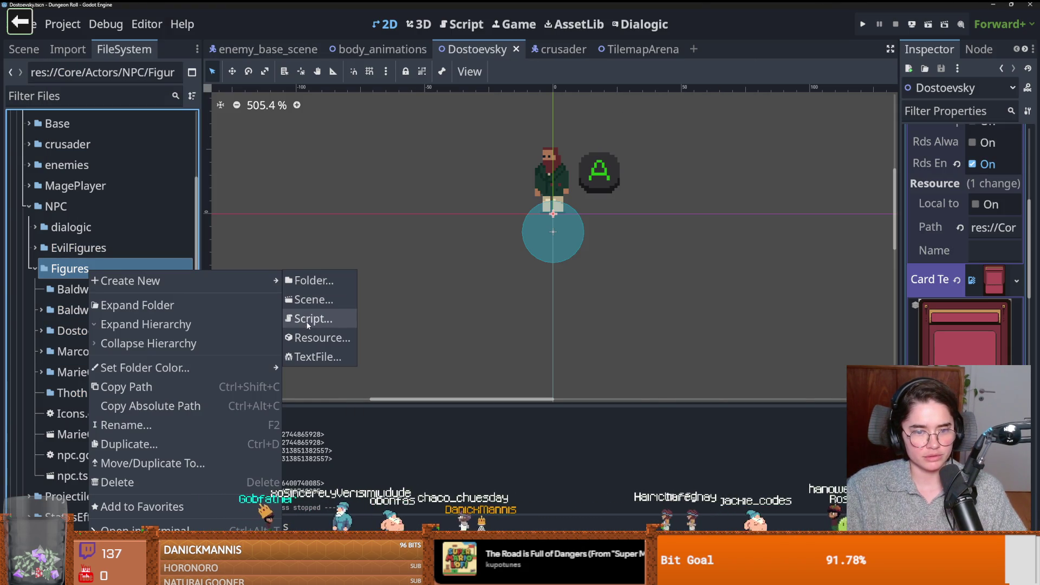
pyautogui.click(310, 319)
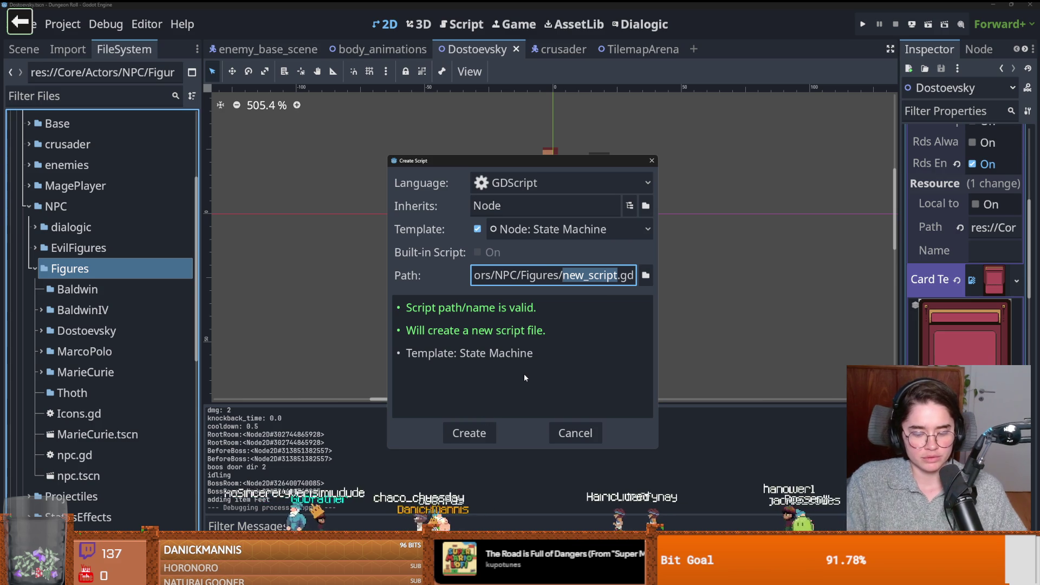
pyautogui.write('Figur')
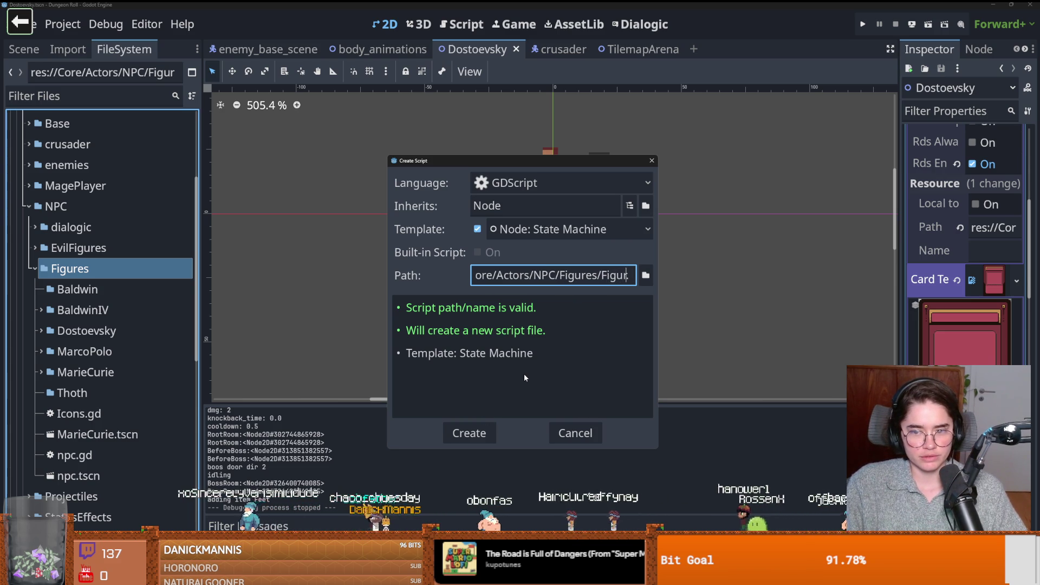
pyautogui.write('eUpgrades')
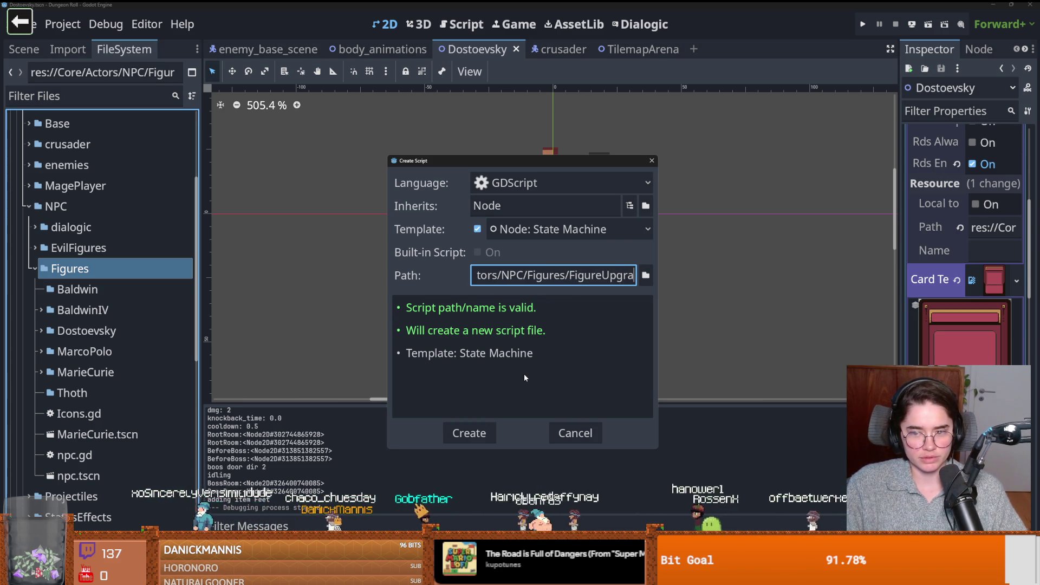
pyautogui.press('Return')
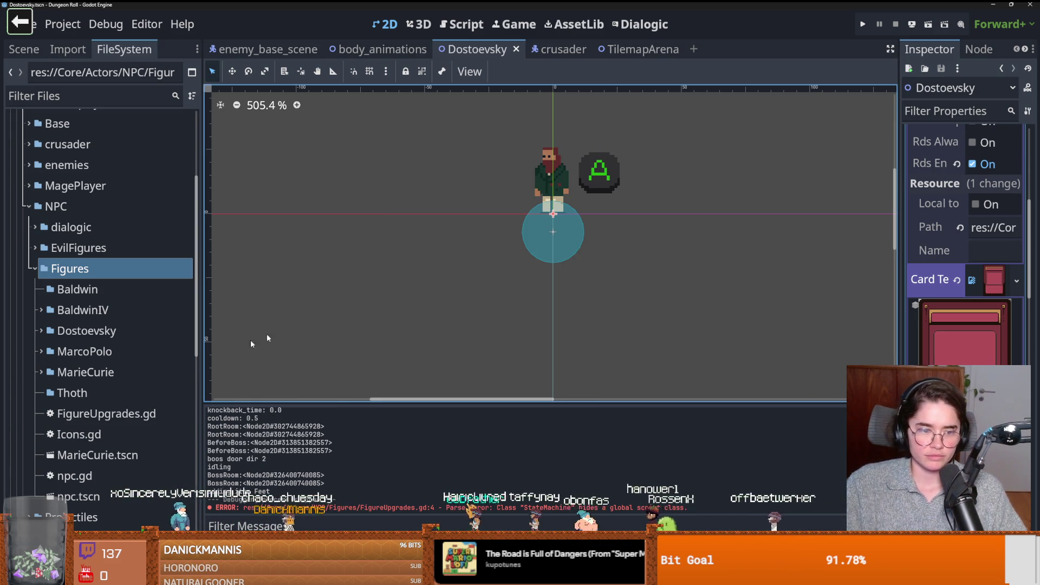
pyautogui.scroll(-2, 541, 357)
# Step: Replace all template code in FigureUpgrades.gd with 'extends Node'
pyautogui.hotkey('ctrl', 'a')
pyautogui.press('BackSpace')
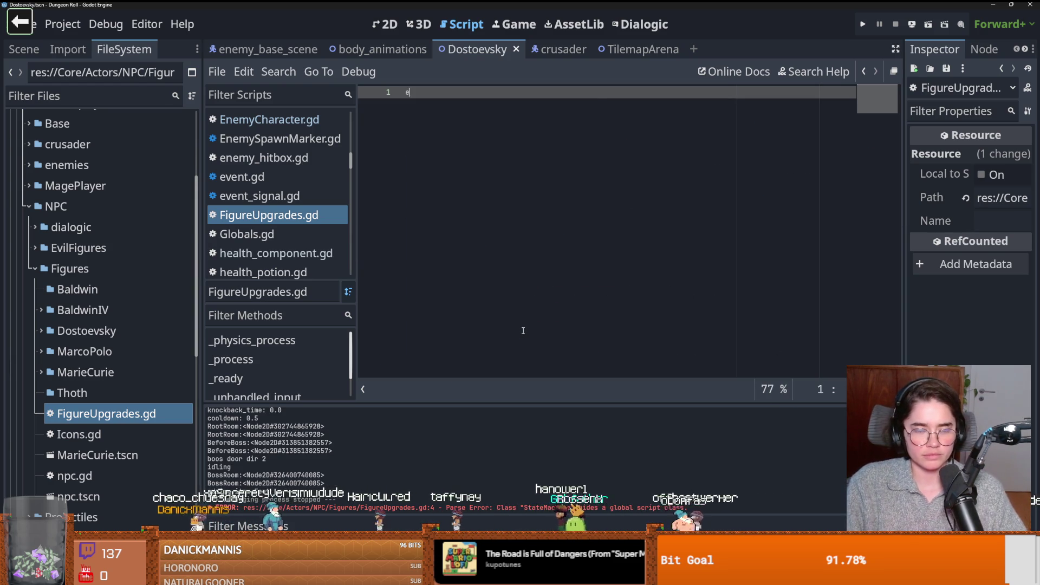
pyautogui.write('extends')
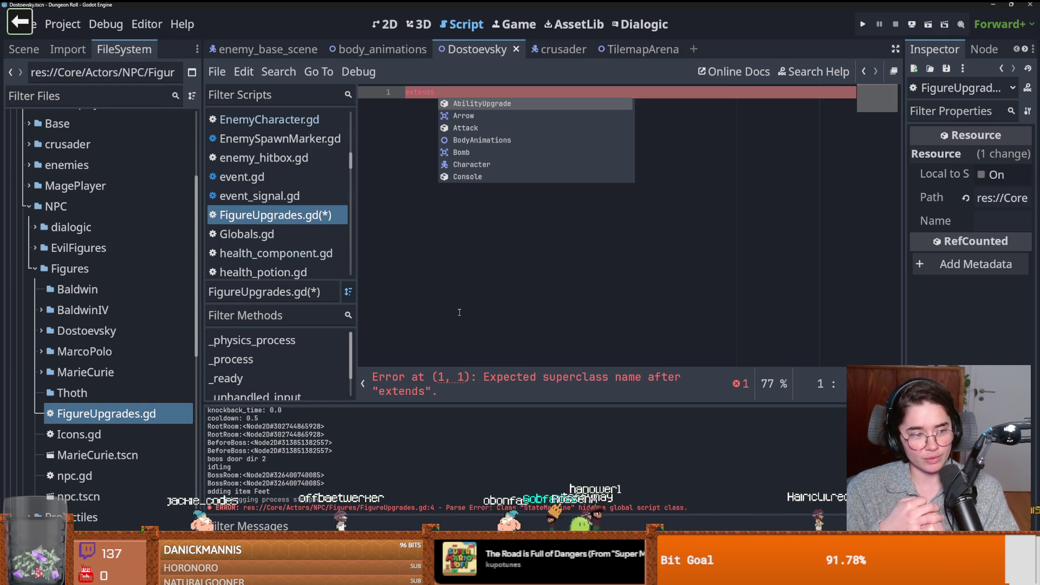
pyautogui.click(436, 245)
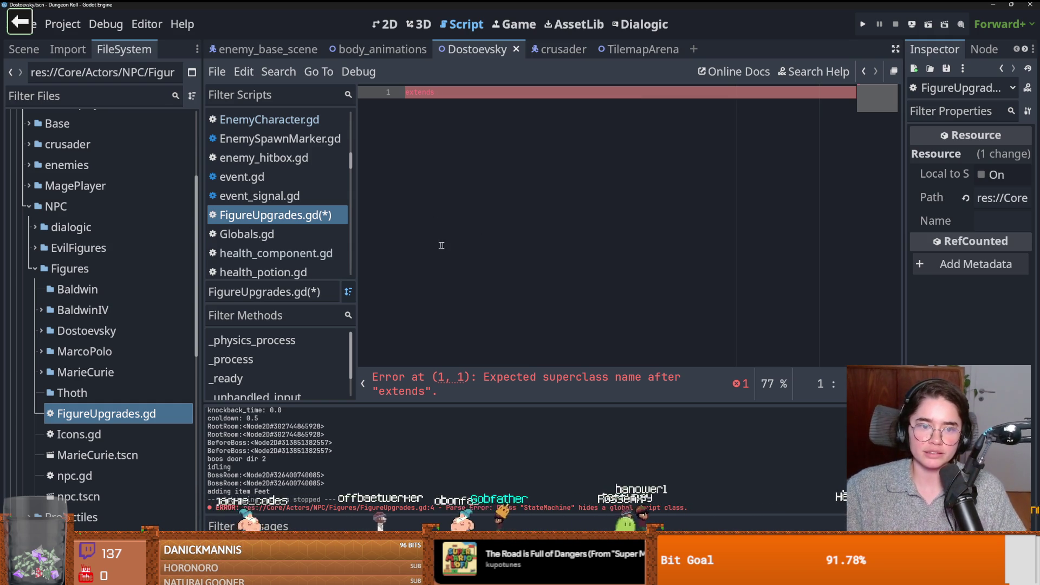
pyautogui.write(' Nod')
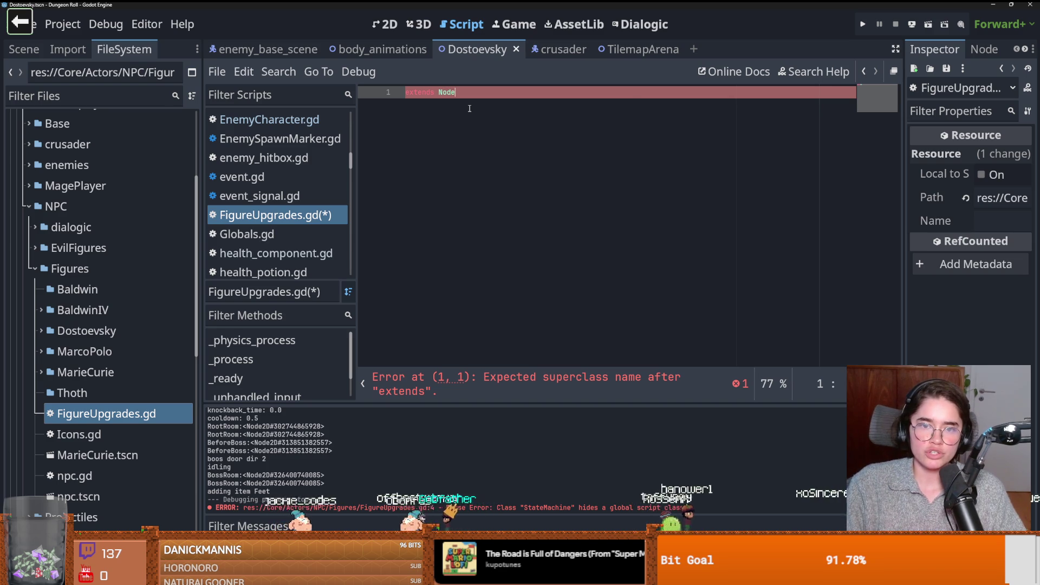
pyautogui.write('e')
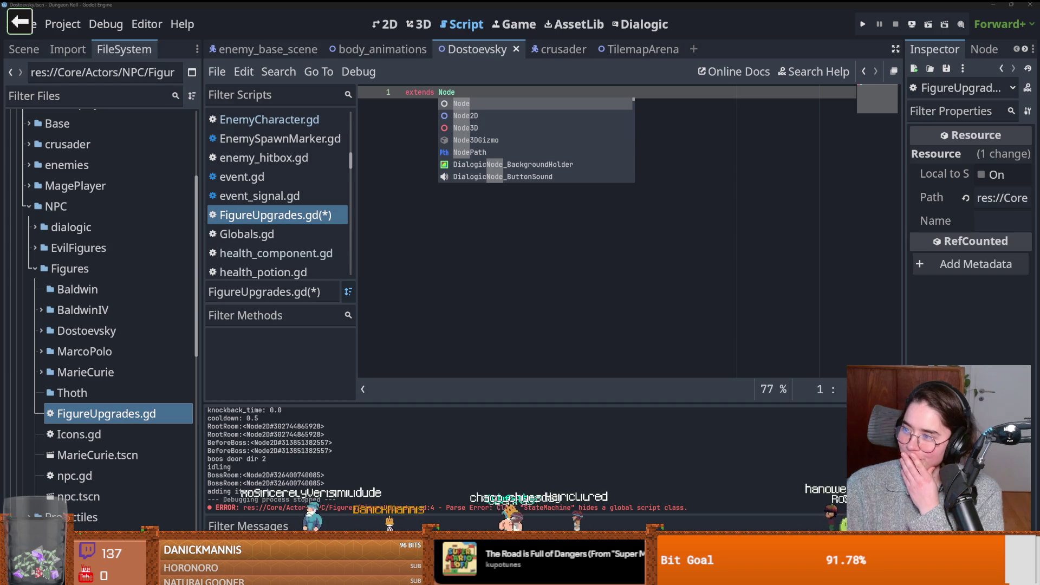
# Step: Capture a screen region, glance at the browser image search, then add blank lines below extends Node
pyautogui.press('ctrl+Print')
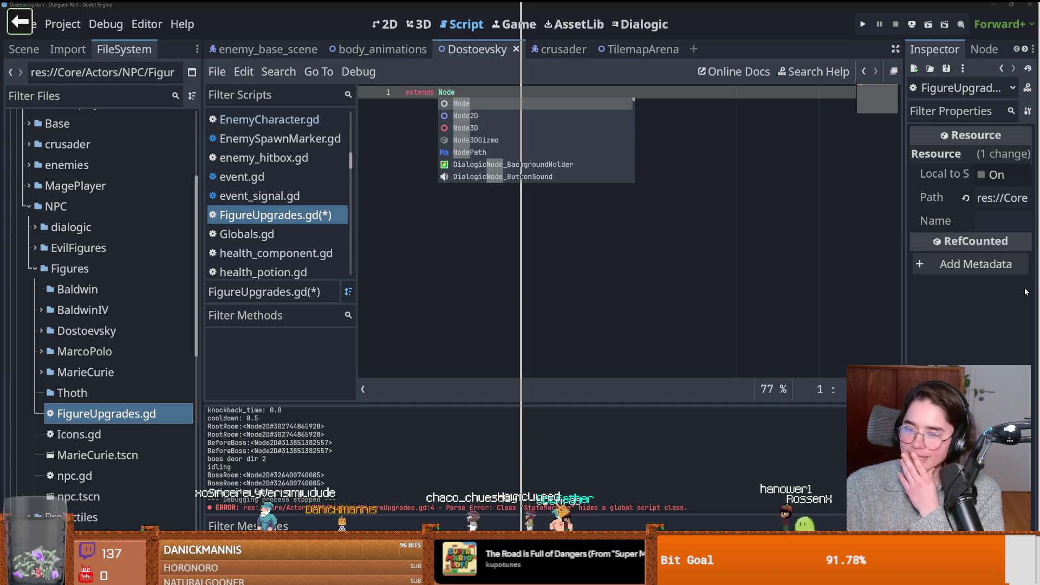
pyautogui.hotkey('alt', 'Tab')
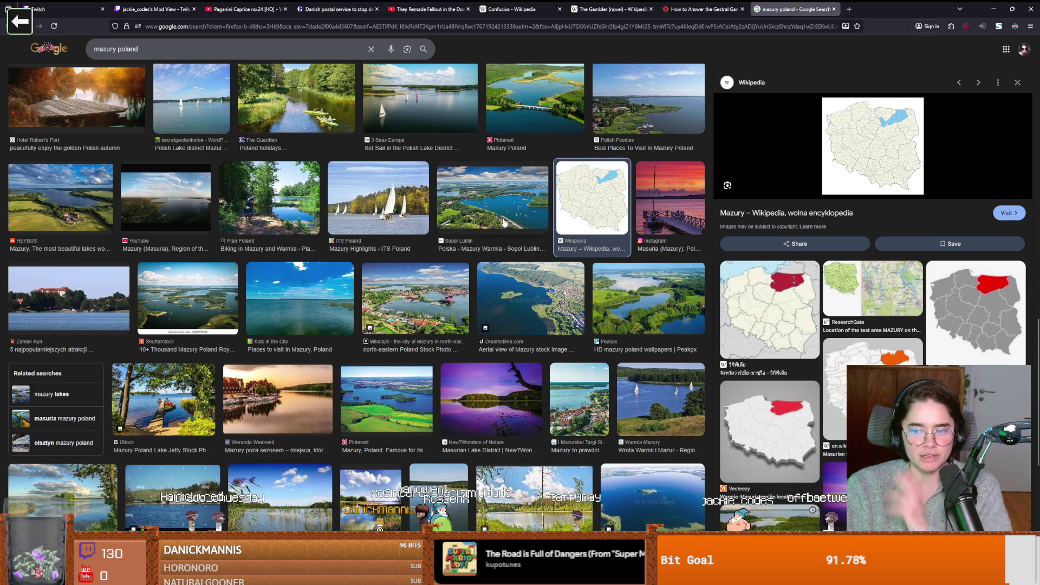
pyautogui.hotkey('alt', 'Tab')
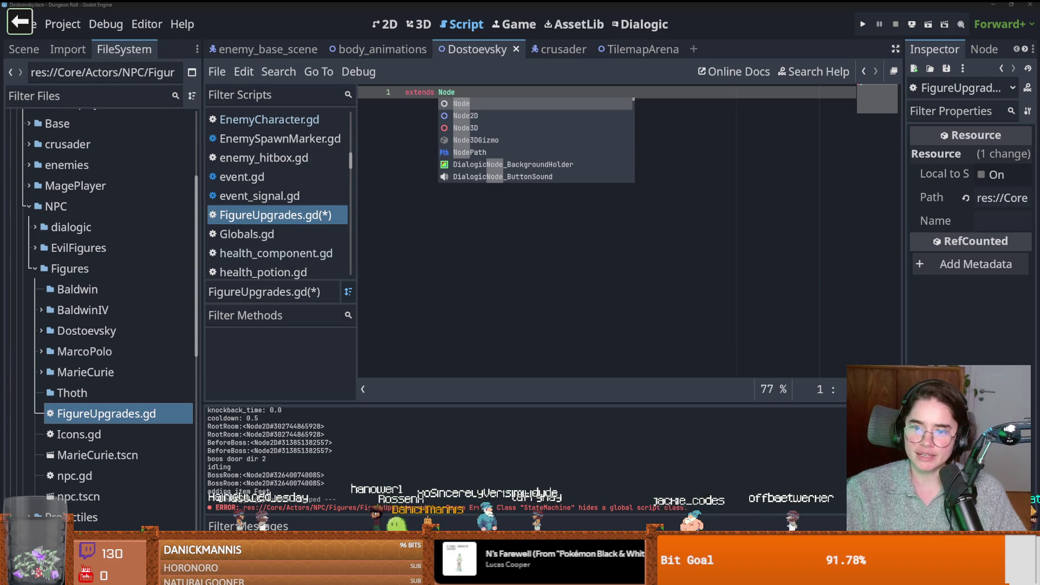
pyautogui.press('Return')
pyautogui.press('Return')
pyautogui.write('var')
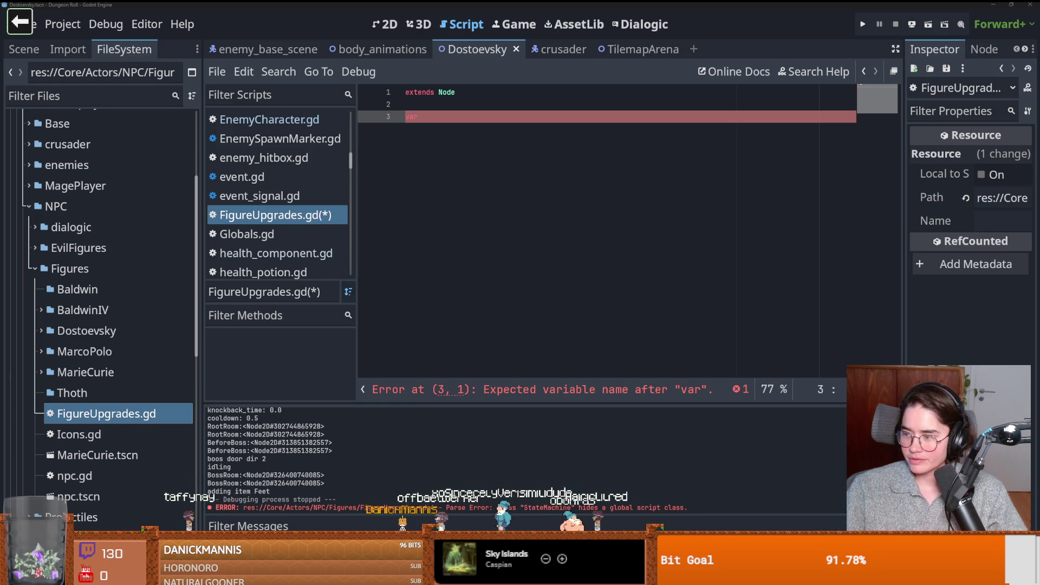
# Step: Maximise the browser window over the editor and scroll down the page
pyautogui.moveTo(940, 255); pyautogui.dragTo(643, 5)
pyautogui.scroll(-3, 375, 251)
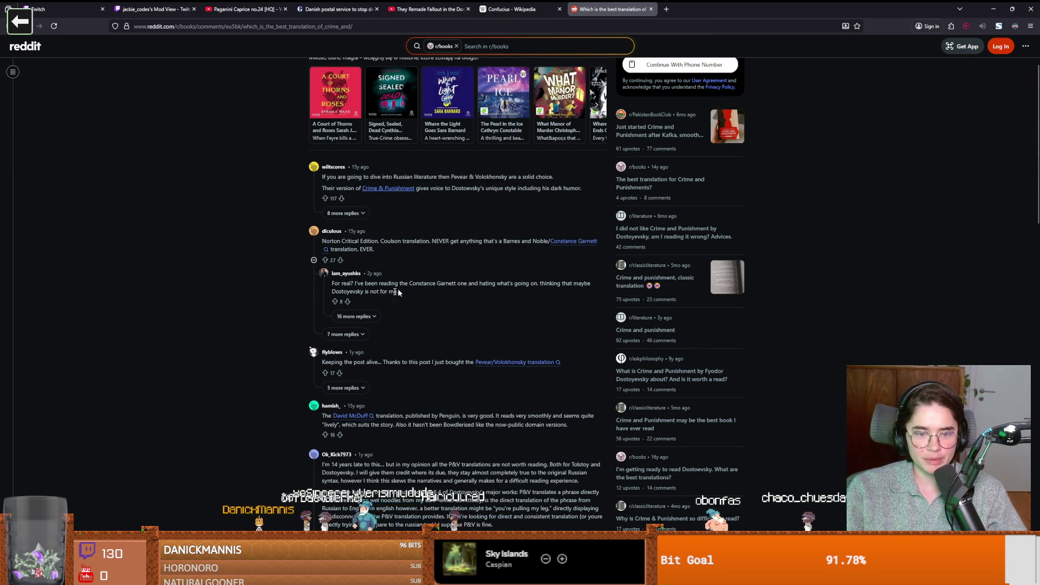
# Step: Highlight the Pevear & Volokhonsky remarks in the Crime and Punishment translation thread
pyautogui.scroll(-1, 427, 336)
pyautogui.scroll(1, 400, 352)
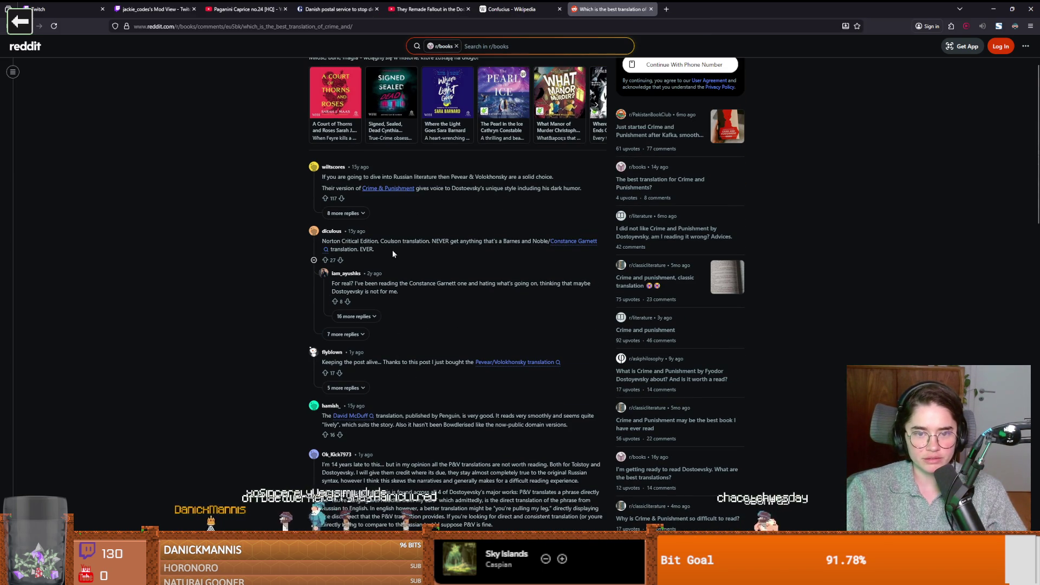
pyautogui.moveTo(452, 177); pyautogui.dragTo(508, 176)
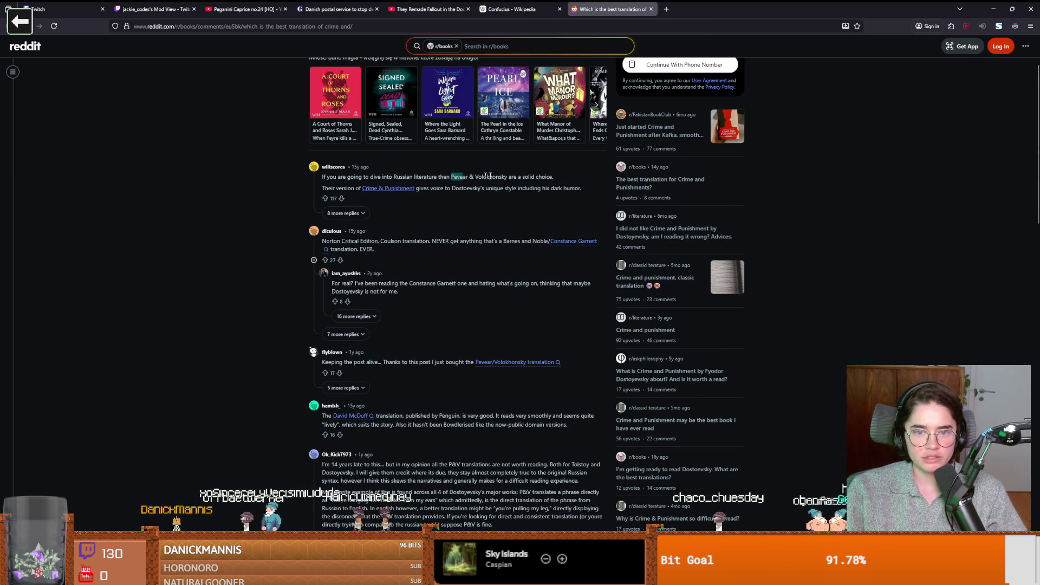
pyautogui.scroll(-1, 509, 176)
pyautogui.moveTo(404, 374)
pyautogui.mouseDown()
pyautogui.moveTo(593, 374)
pyautogui.moveTo(342, 385)
pyautogui.moveTo(555, 391)
pyautogui.mouseUp()
pyautogui.scroll(-3, 479, 399)
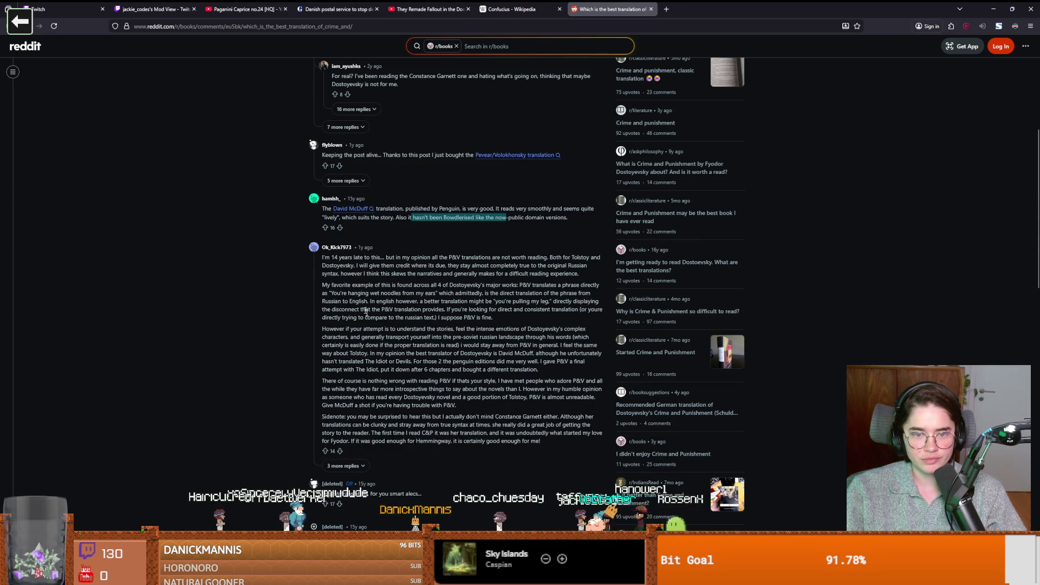
pyautogui.moveTo(451, 258); pyautogui.dragTo(475, 258)
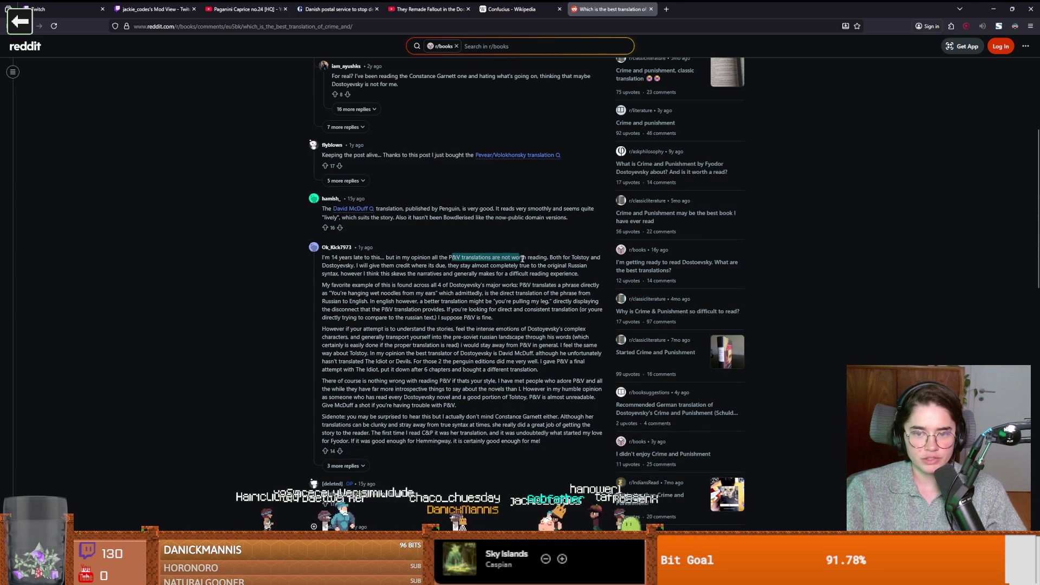
pyautogui.moveTo(549, 259); pyautogui.dragTo(510, 258)
# Step: Highlight the passages on Russian syntax, skewed narrative and the favourite Dostoyevsky example
pyautogui.moveTo(515, 269)
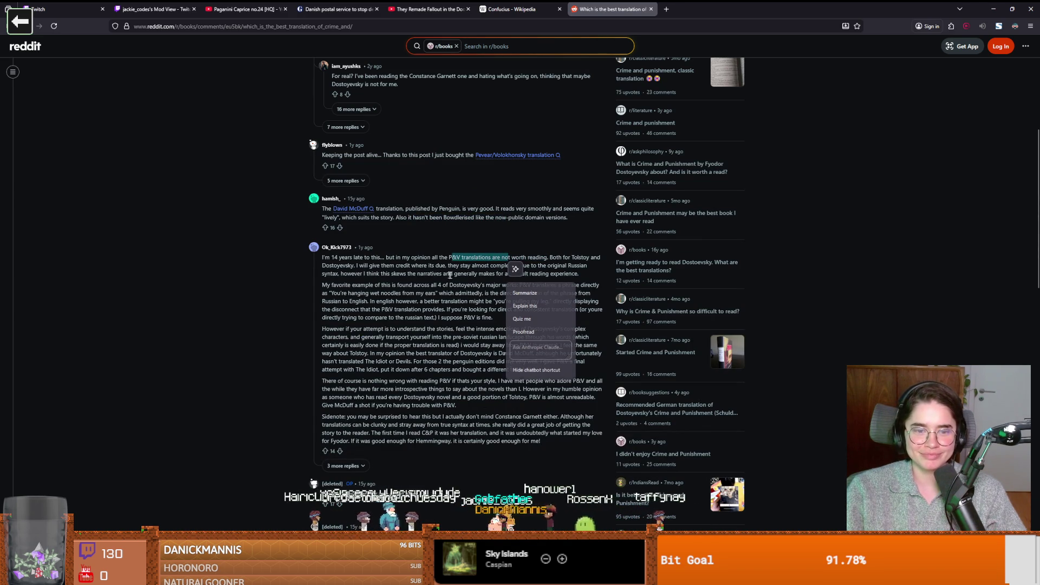
pyautogui.click(440, 280)
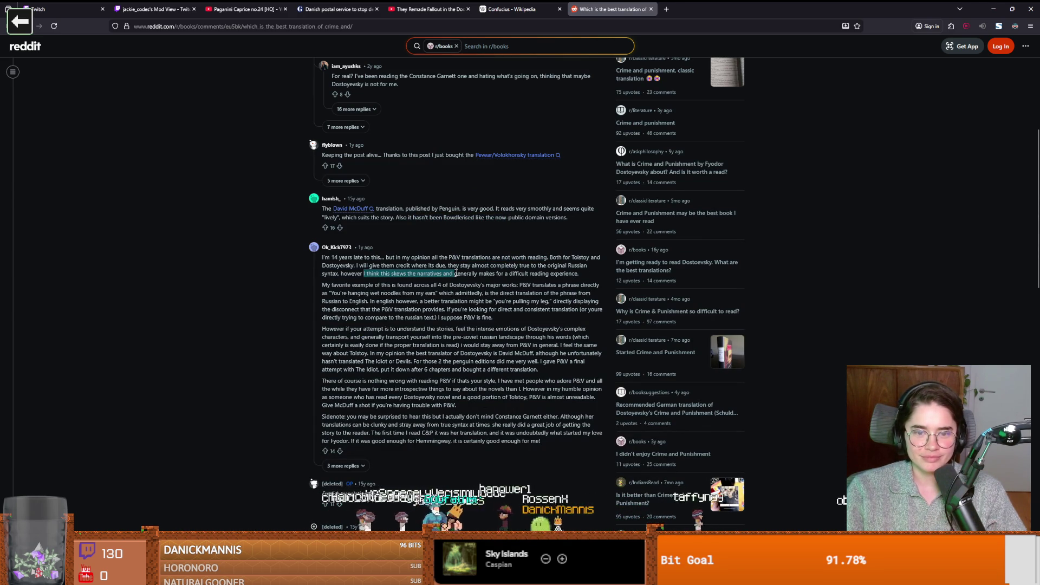
pyautogui.moveTo(435, 266); pyautogui.dragTo(548, 273)
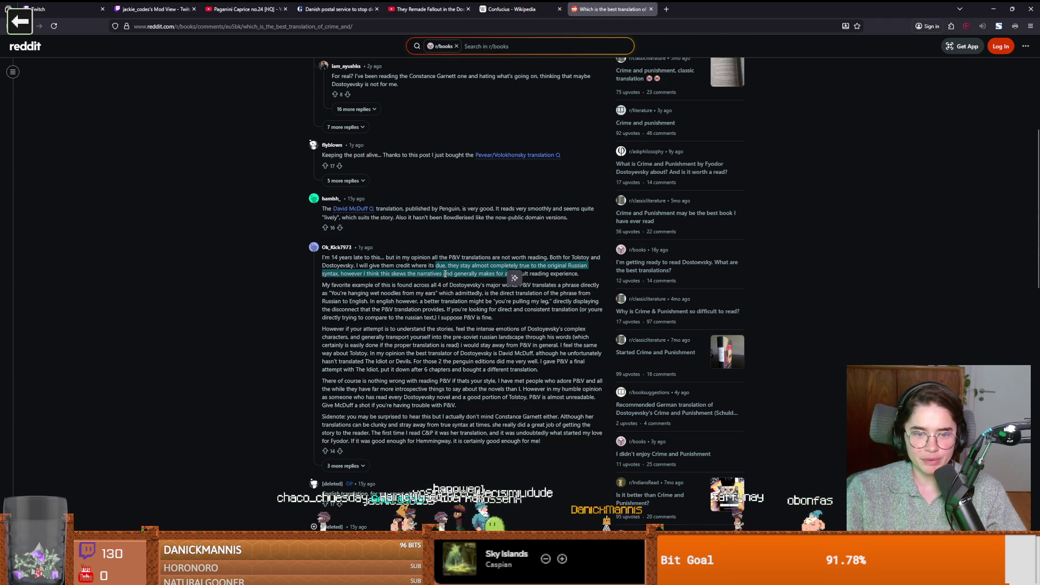
pyautogui.click(345, 274)
pyautogui.moveTo(345, 275)
pyautogui.mouseDown()
pyautogui.moveTo(424, 274)
pyautogui.moveTo(398, 275)
pyautogui.moveTo(433, 285)
pyautogui.moveTo(579, 275)
pyautogui.mouseUp()
pyautogui.moveTo(345, 285)
pyautogui.mouseDown()
pyautogui.moveTo(578, 285)
pyautogui.moveTo(334, 293)
pyautogui.moveTo(579, 301)
pyautogui.moveTo(512, 293)
pyautogui.moveTo(349, 304)
pyautogui.moveTo(568, 304)
pyautogui.mouseUp()
pyautogui.click(567, 304)
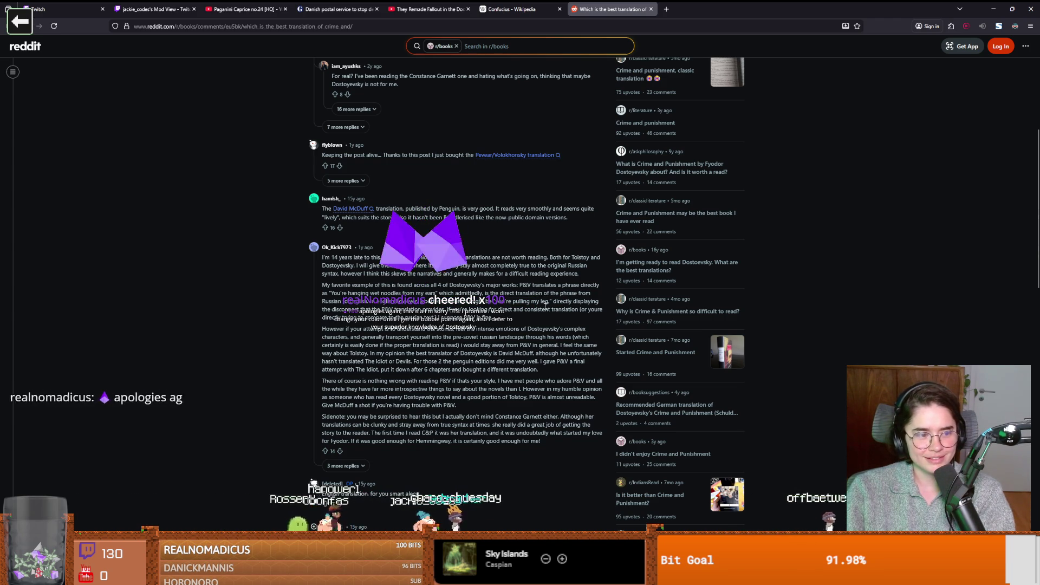
# Step: Scroll further through the thread, then switch back to the Godot editor
pyautogui.scroll(-2, 536, 302)
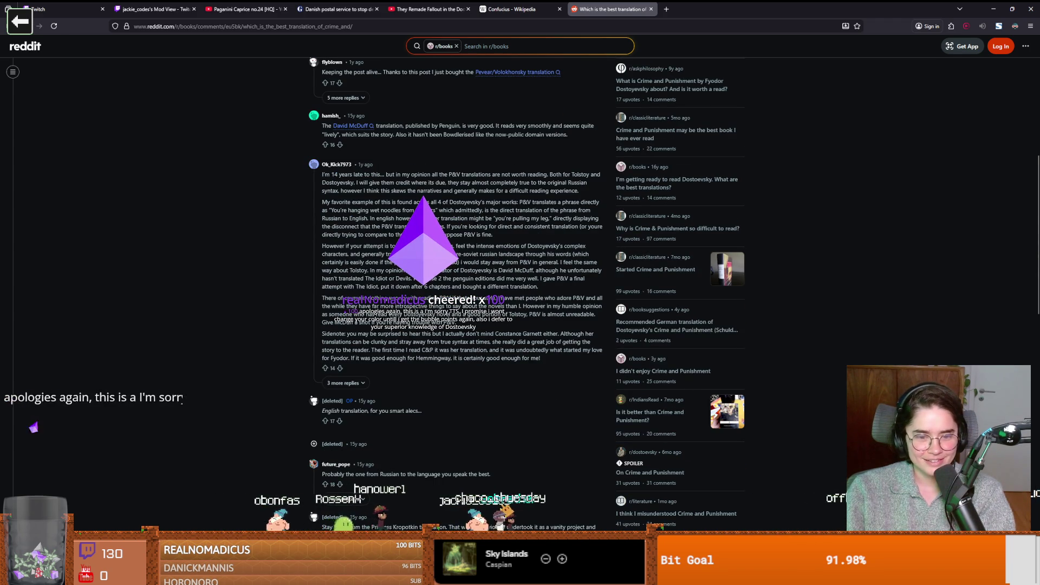
pyautogui.scroll(-3, 499, 304)
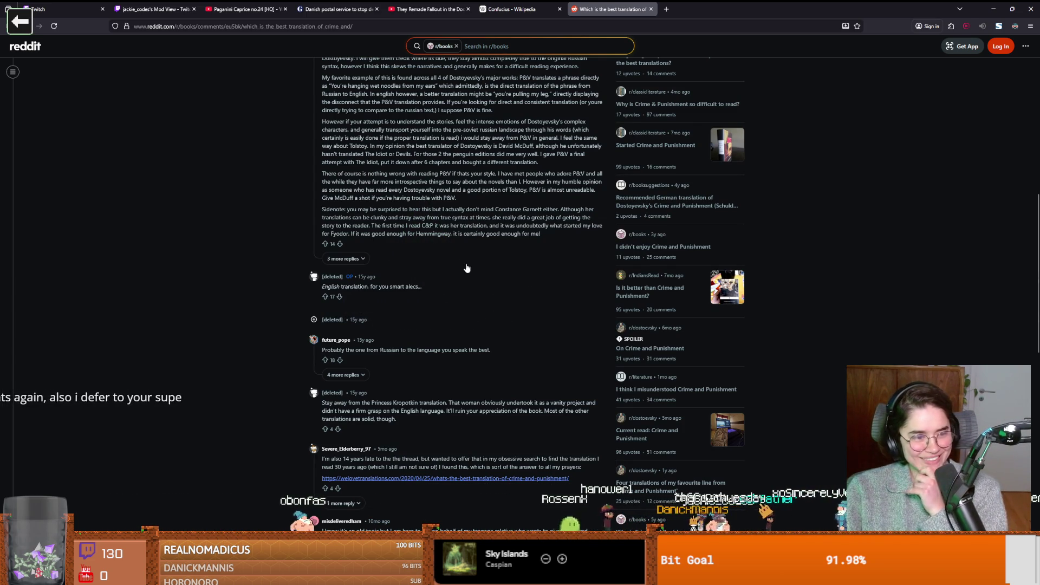
pyautogui.scroll(-1, 471, 355)
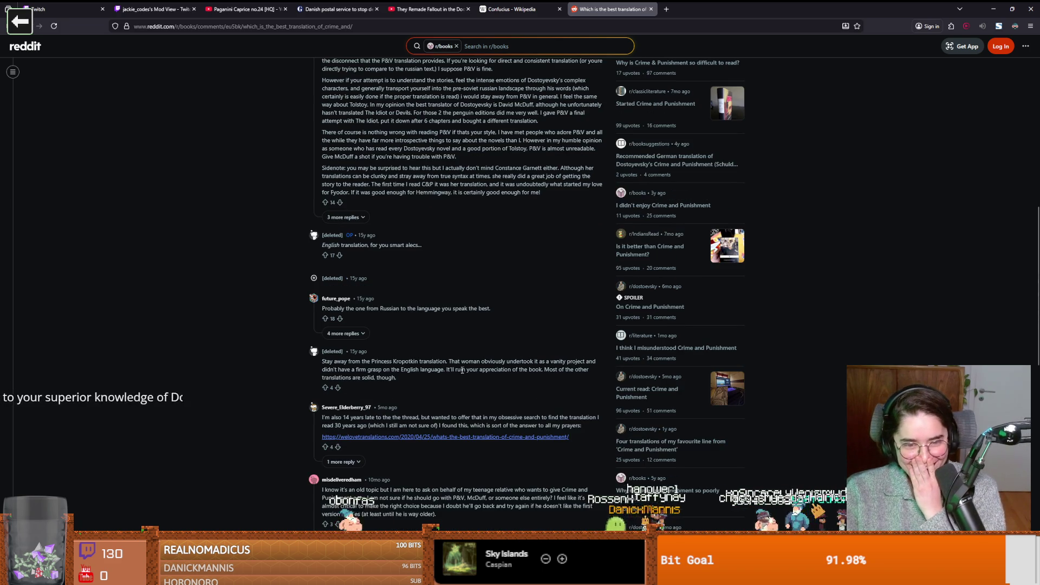
pyautogui.scroll(-1, 463, 368)
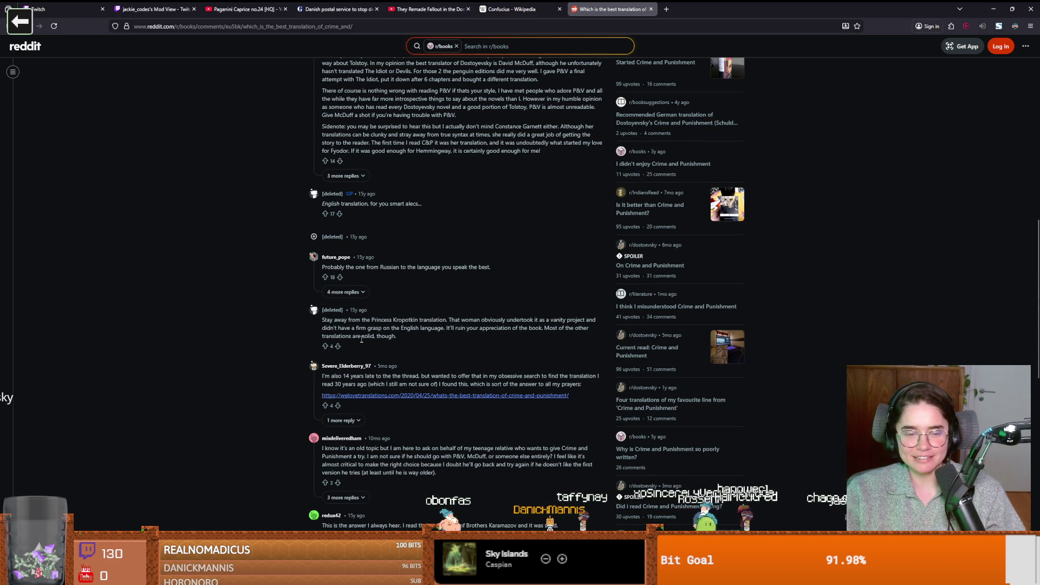
pyautogui.scroll(-3, 466, 360)
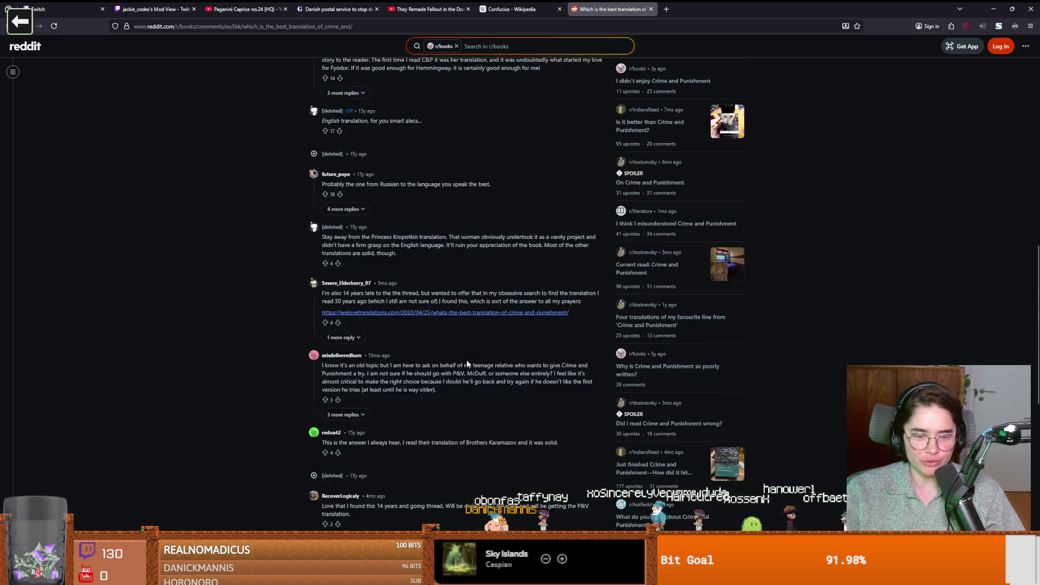
pyautogui.scroll(10, 465, 361)
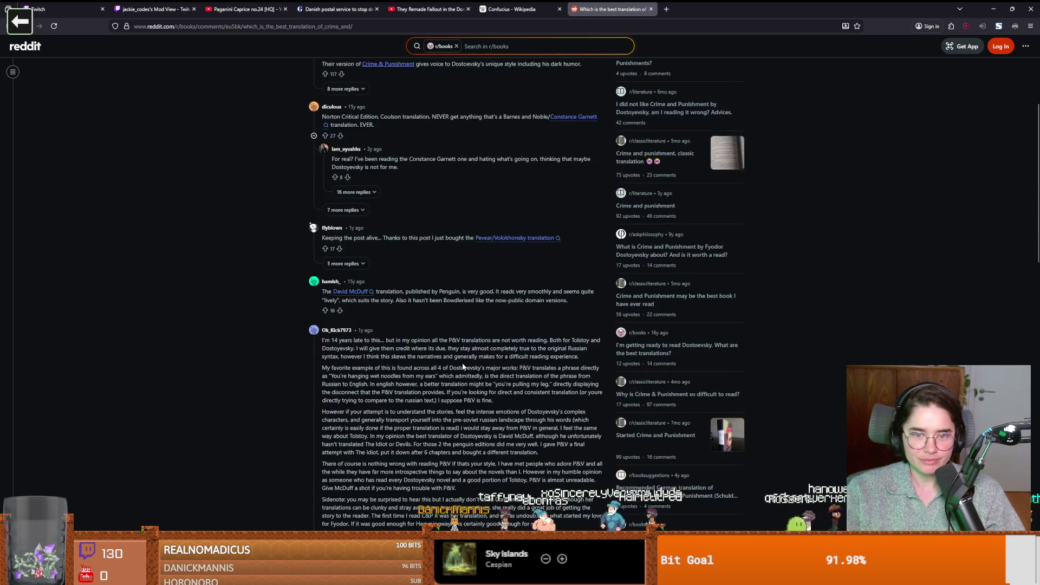
pyautogui.hotkey('alt', 'Tab')
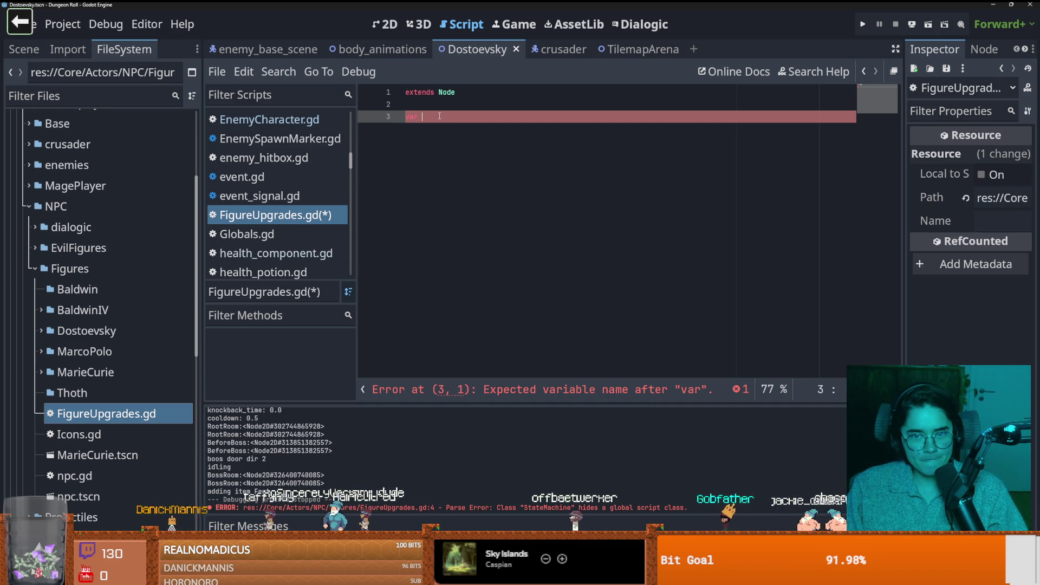
# Step: Write 'var is_mad = true' on line 3 of FigureUpgrades.gd and save it with Ctrl+S
pyautogui.write('M')
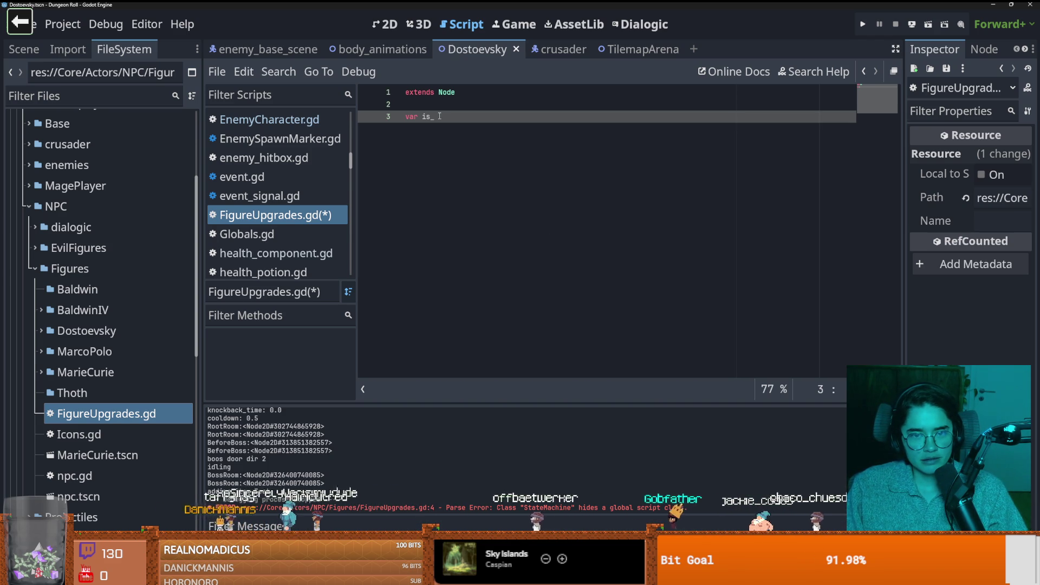
pyautogui.write('ad =')
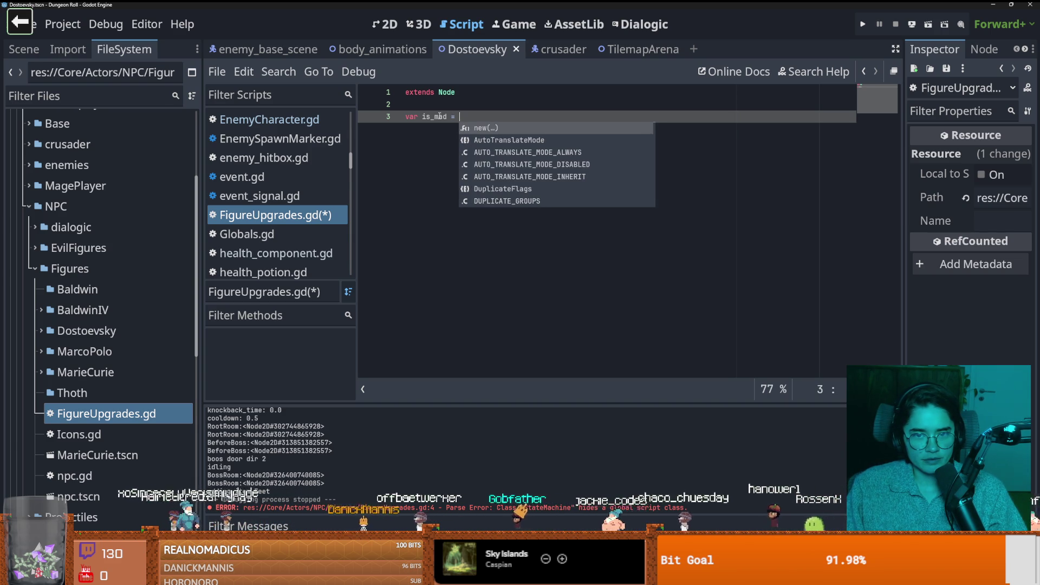
pyautogui.write('tr')
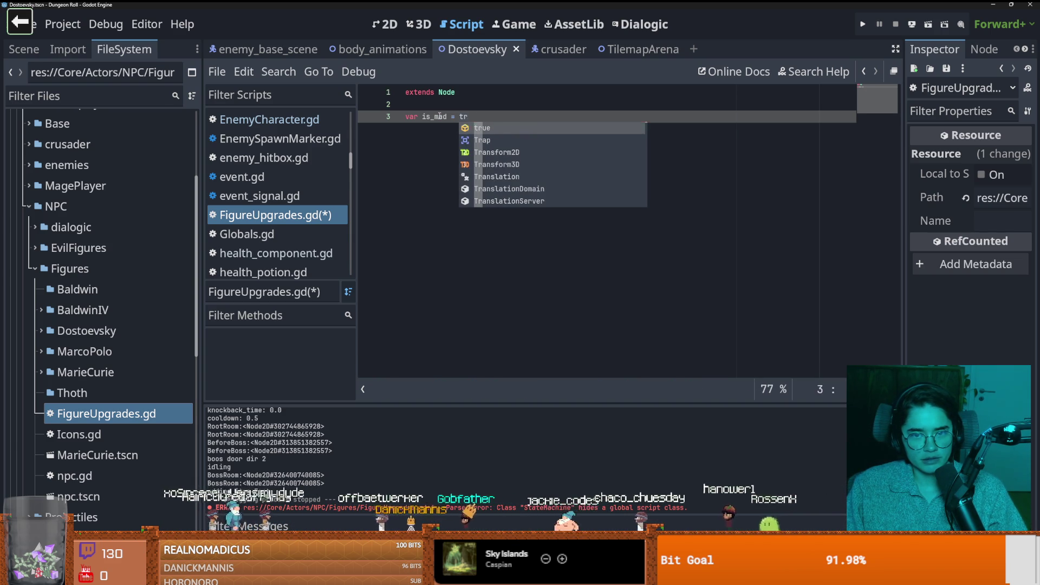
pyautogui.write('ue')
pyautogui.doubleClick(436, 116)
pyautogui.click(257, 211)
pyautogui.hotkey('ctrl', 's')
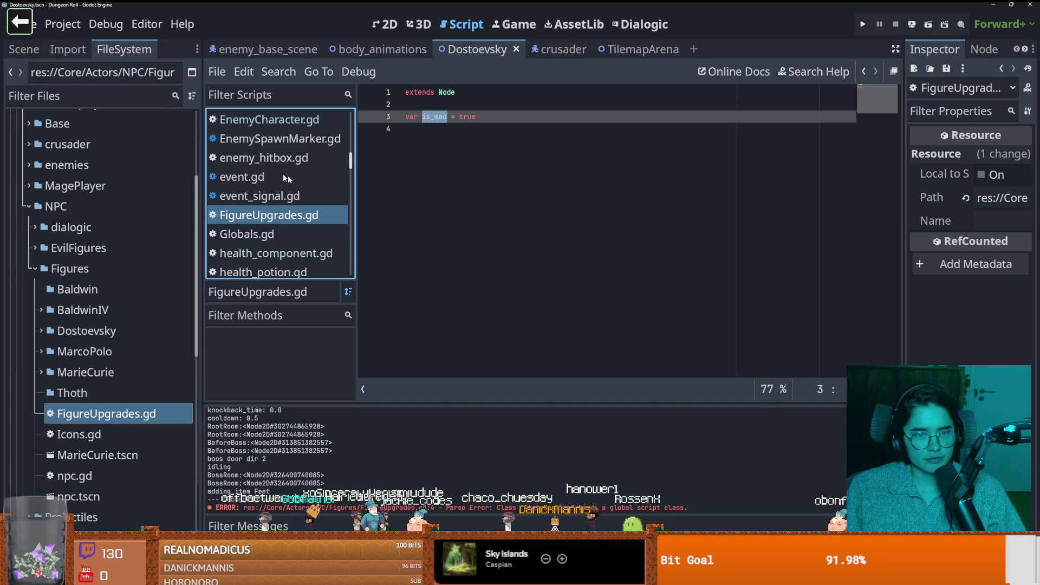
pyautogui.click(64, 25)
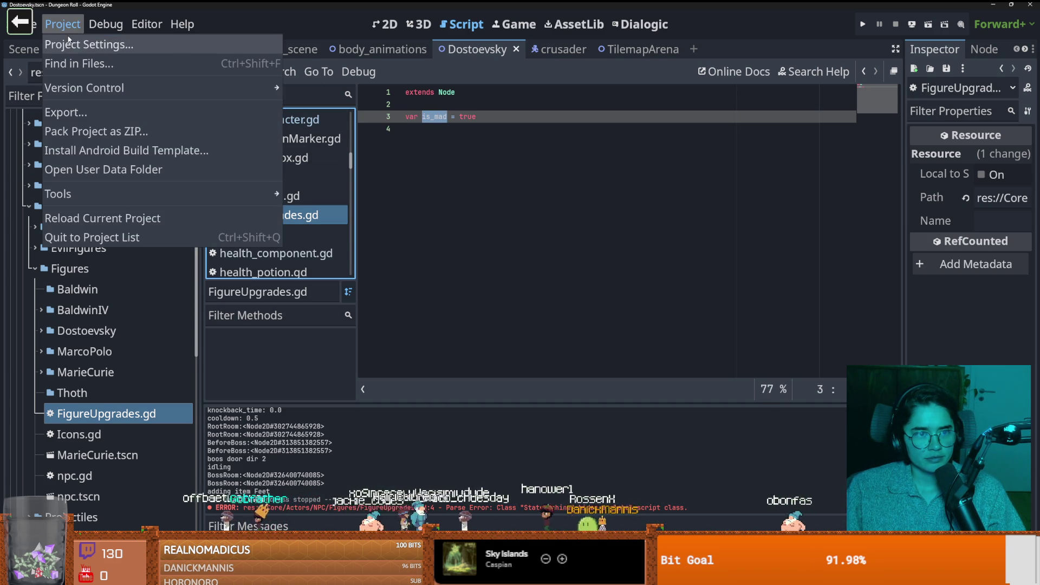
# Step: Add res://Core/Actors/NPC/Figures/FigureUpgrades.gd as the FigureUpgrades autoload and save
pyautogui.click(68, 39)
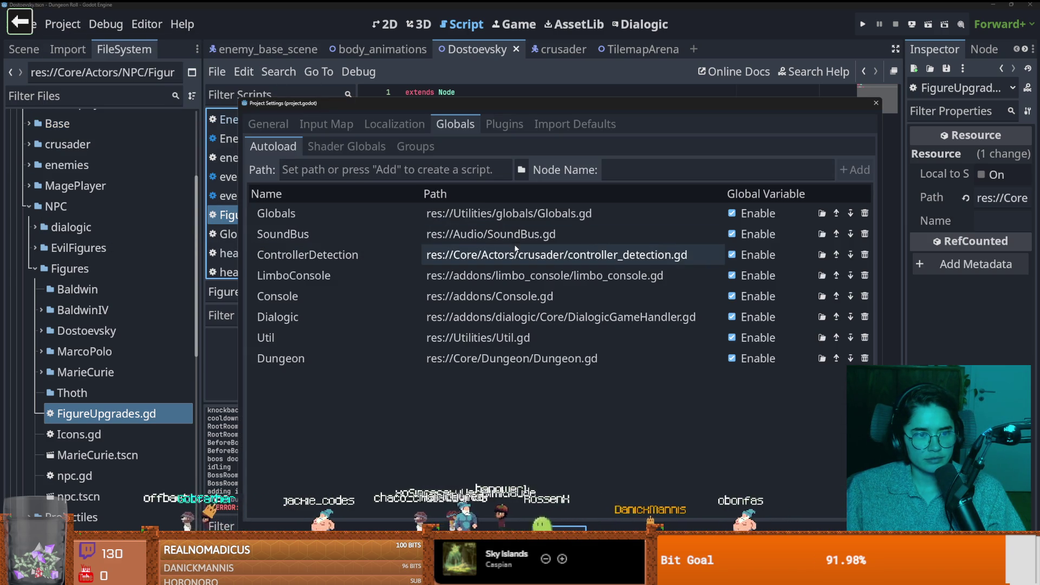
pyautogui.click(521, 169)
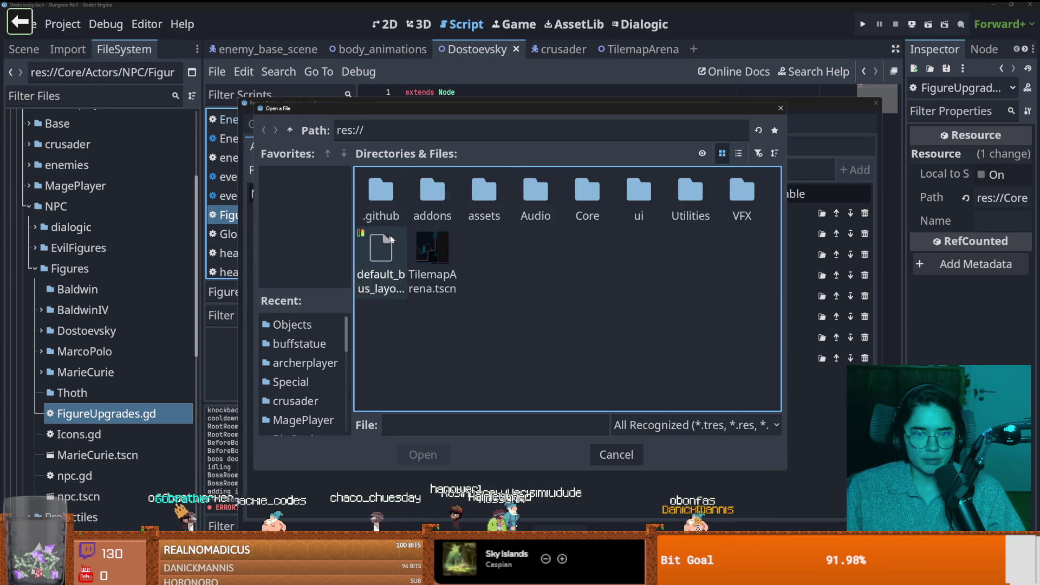
pyautogui.doubleClick(574, 199)
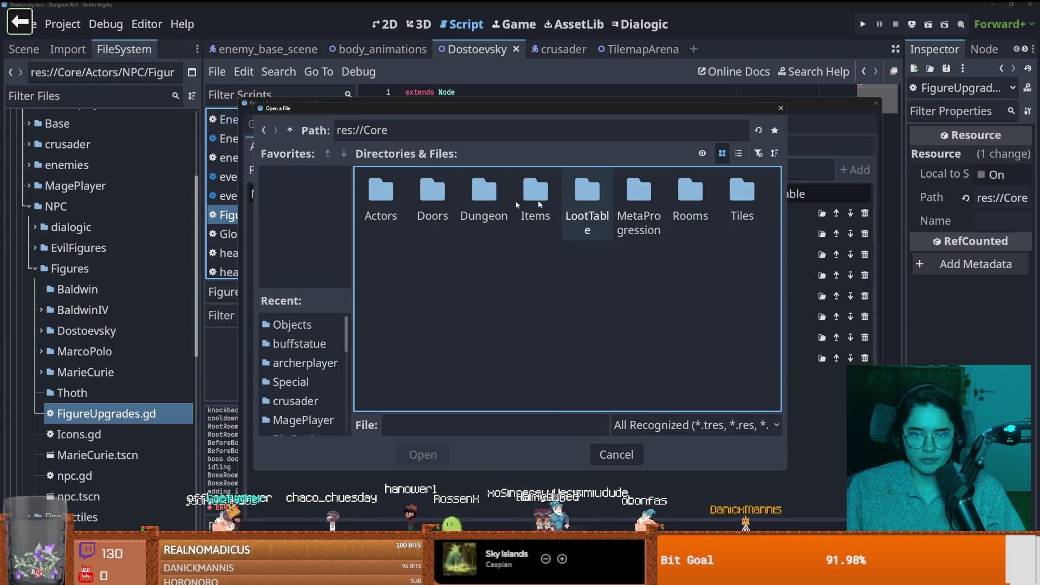
pyautogui.doubleClick(383, 192)
pyautogui.doubleClick(639, 192)
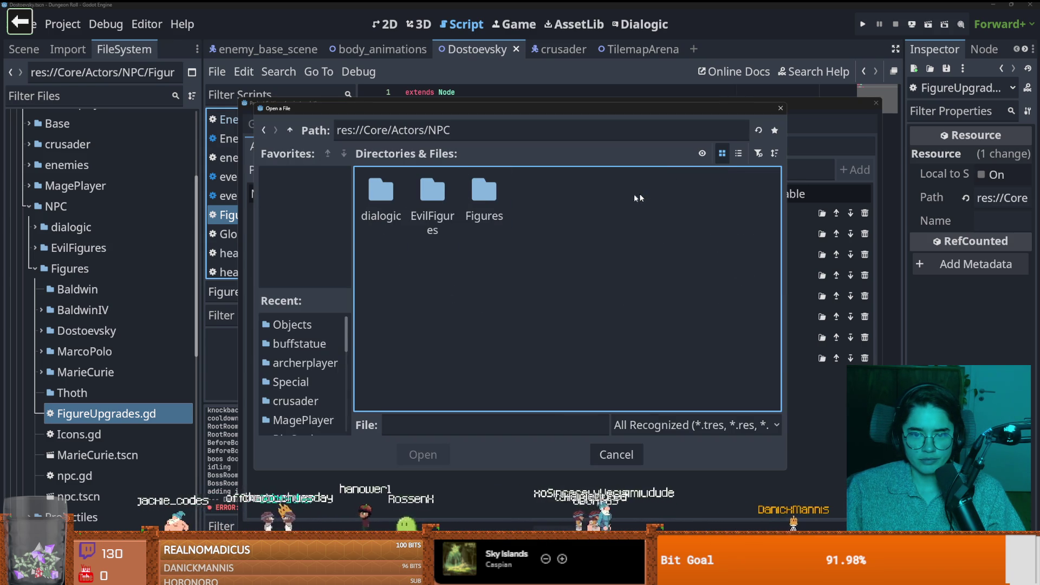
pyautogui.doubleClick(483, 192)
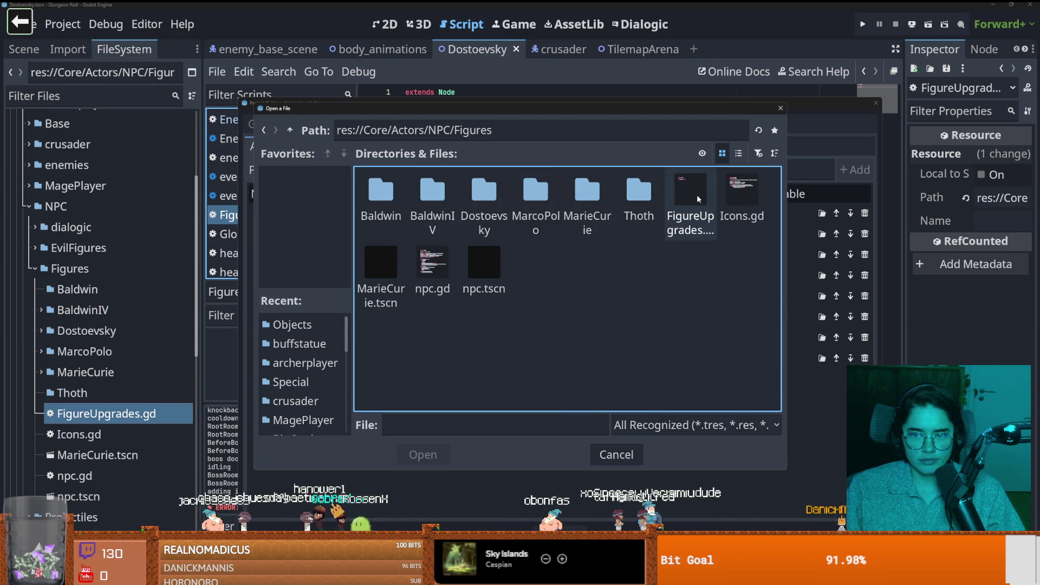
pyautogui.doubleClick(695, 195)
pyautogui.click(861, 170)
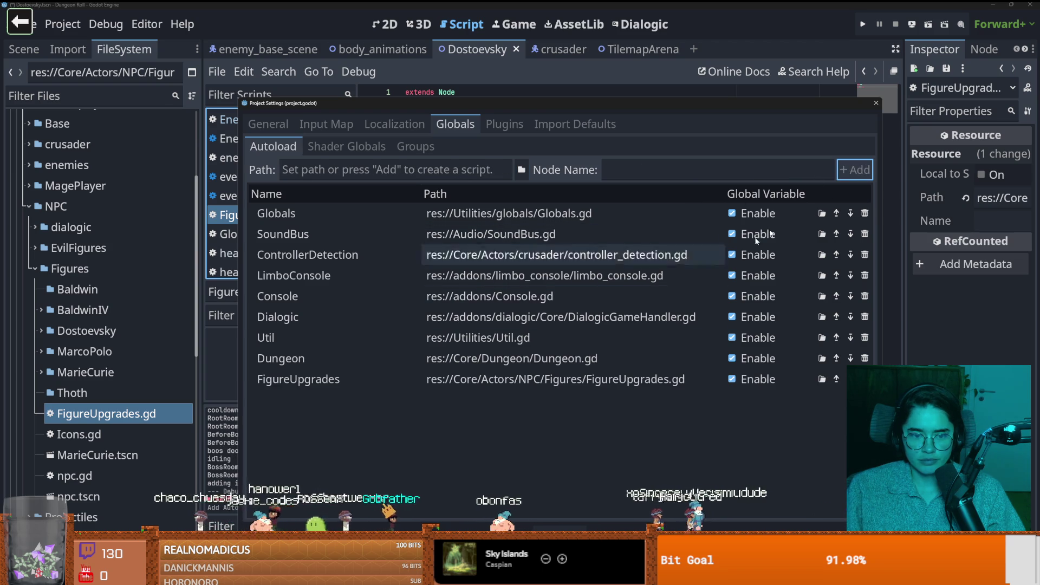
pyautogui.click(876, 102)
pyautogui.click(502, 129)
pyautogui.hotkey('ctrl', 's')
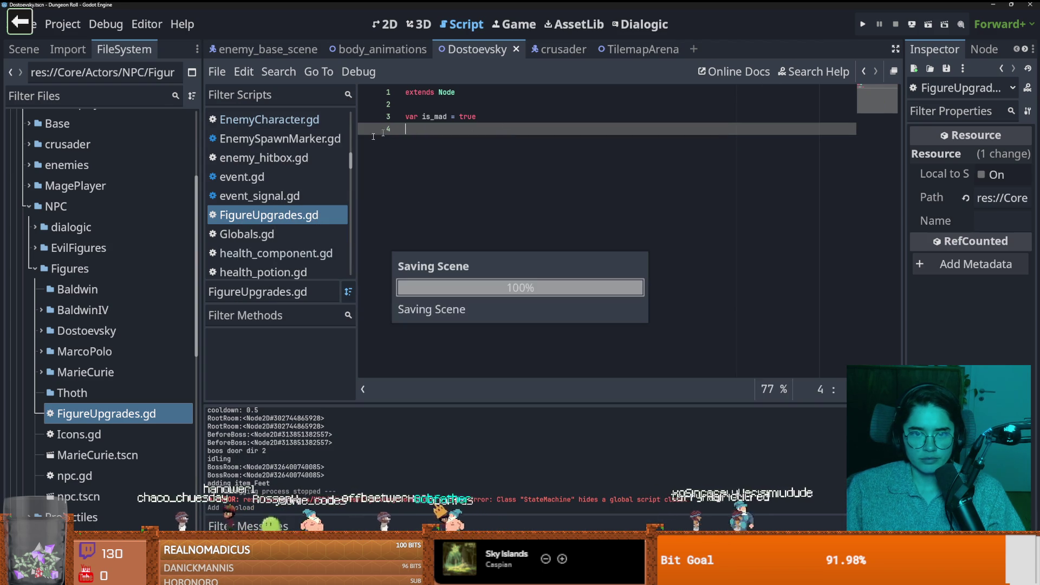
# Step: Filter project files for 'door' and open the door scene
pyautogui.click(91, 95)
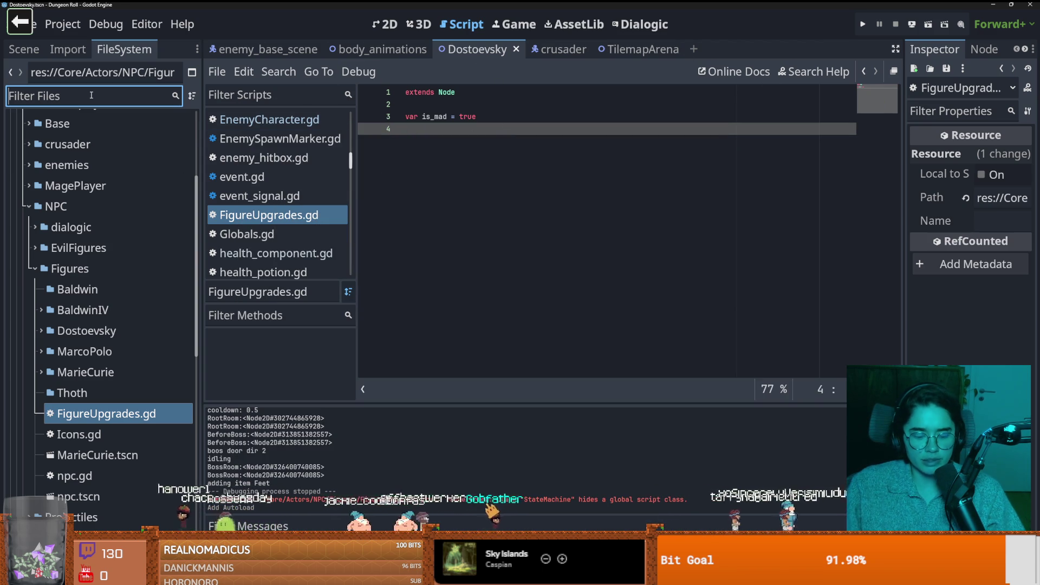
pyautogui.write('door')
pyautogui.doubleClick(68, 434)
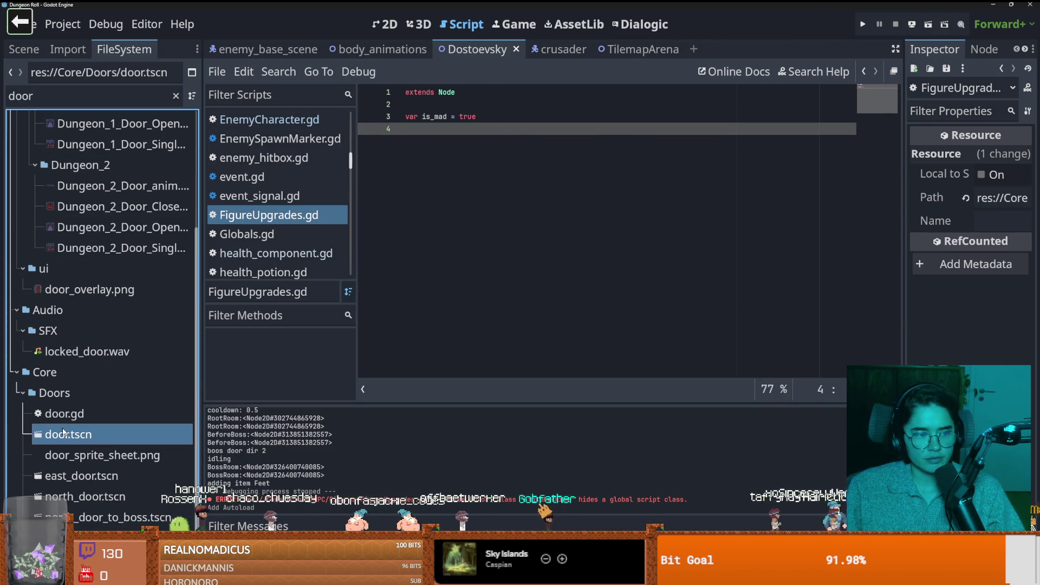
pyautogui.scroll(2, 303, 304)
pyautogui.scroll(-1, 373, 309)
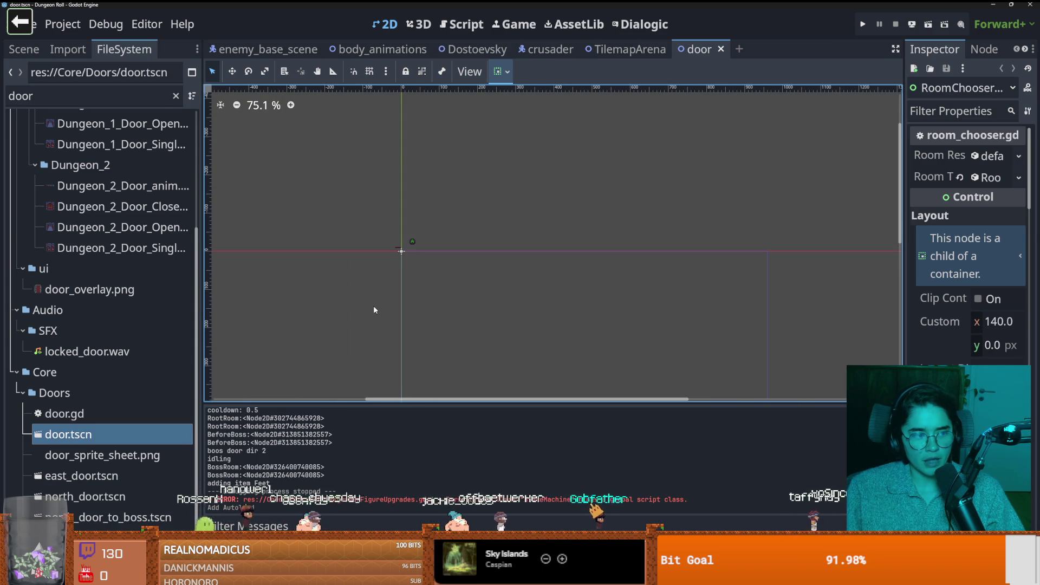
pyautogui.scroll(3, 92, 303)
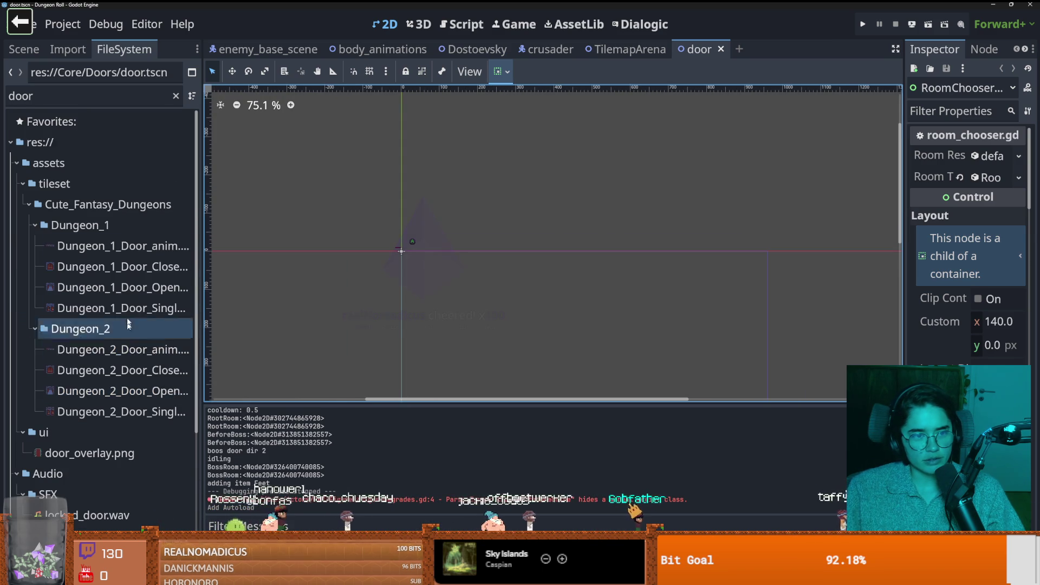
# Step: Save the door scene and open its door.gd script in the code editor
pyautogui.click(23, 49)
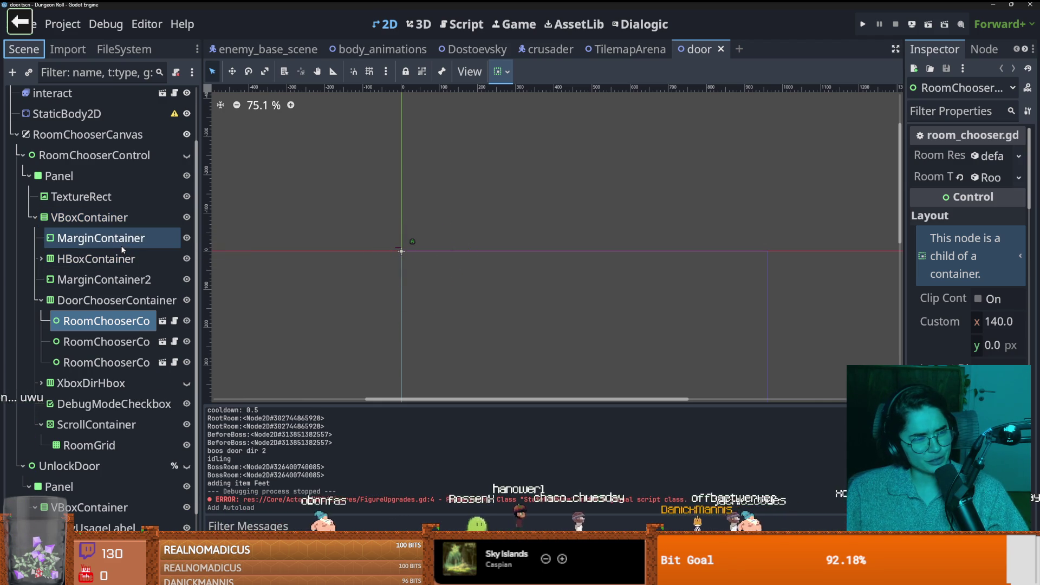
pyautogui.scroll(3, 109, 217)
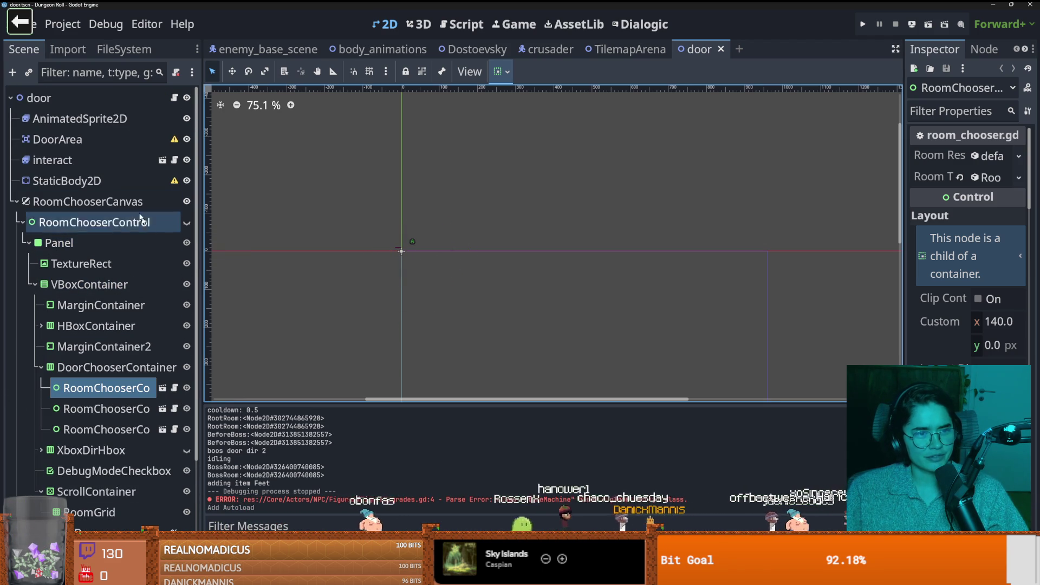
pyautogui.hotkey('ctrl', 's')
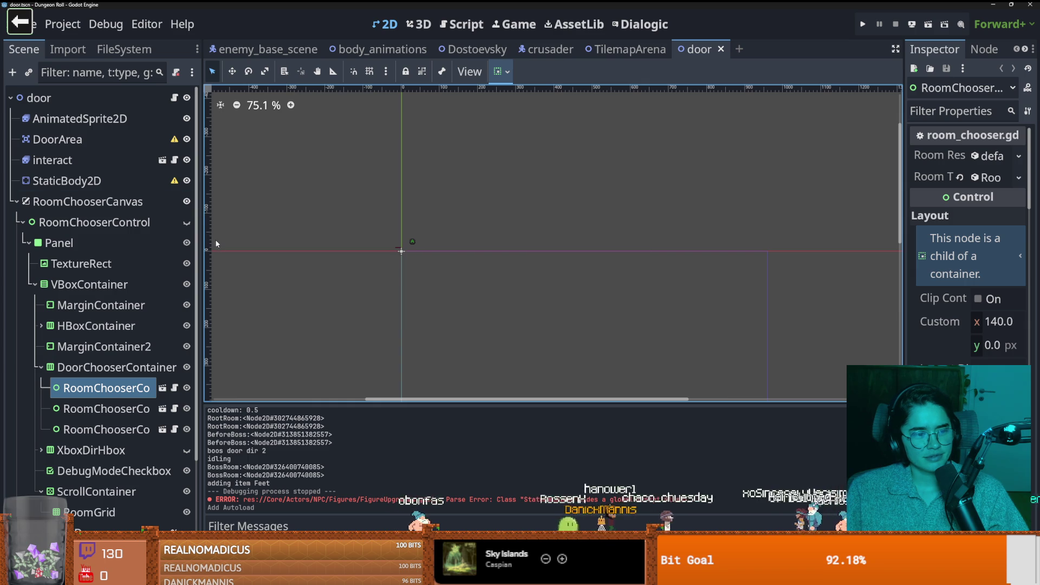
pyautogui.click(174, 98)
pyautogui.hotkey('ctrl', 's')
pyautogui.scroll(-4, 490, 318)
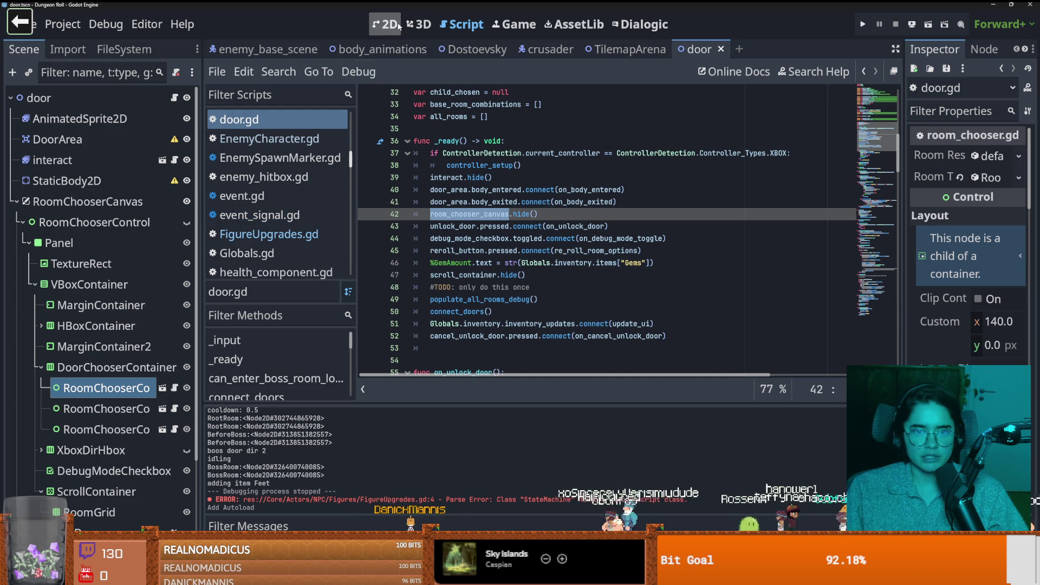
# Step: Open room_chooser.gd and follow get_room's set_image_and_tile call into RoomRes.gd
pyautogui.click(176, 391)
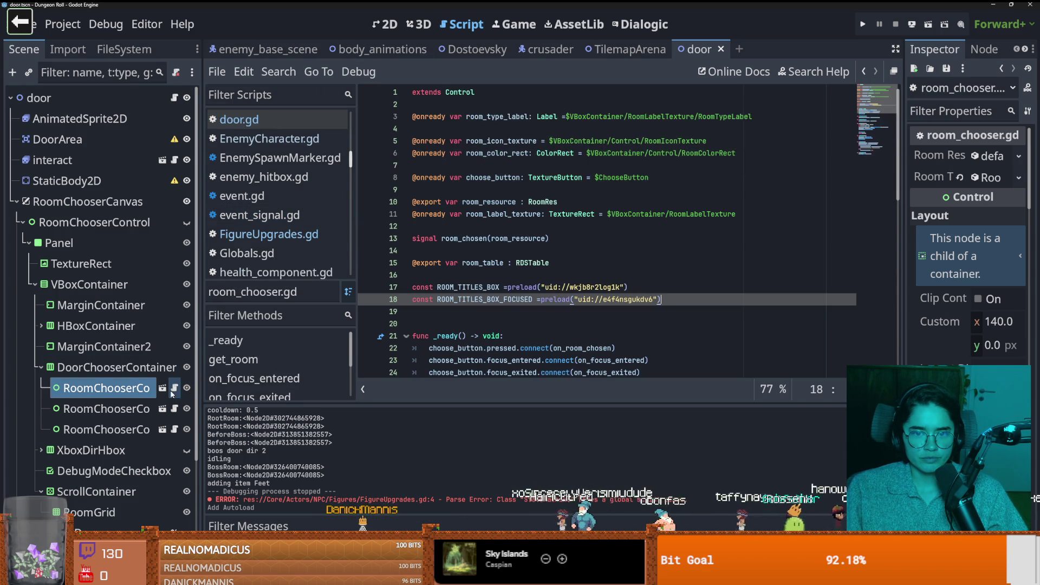
pyautogui.scroll(-4, 533, 315)
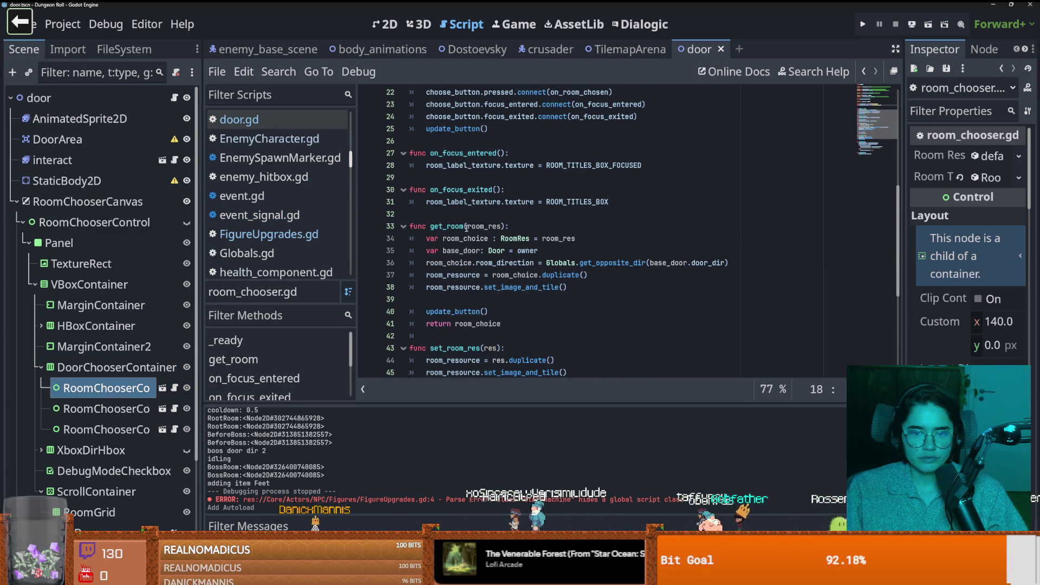
pyautogui.doubleClick(446, 226)
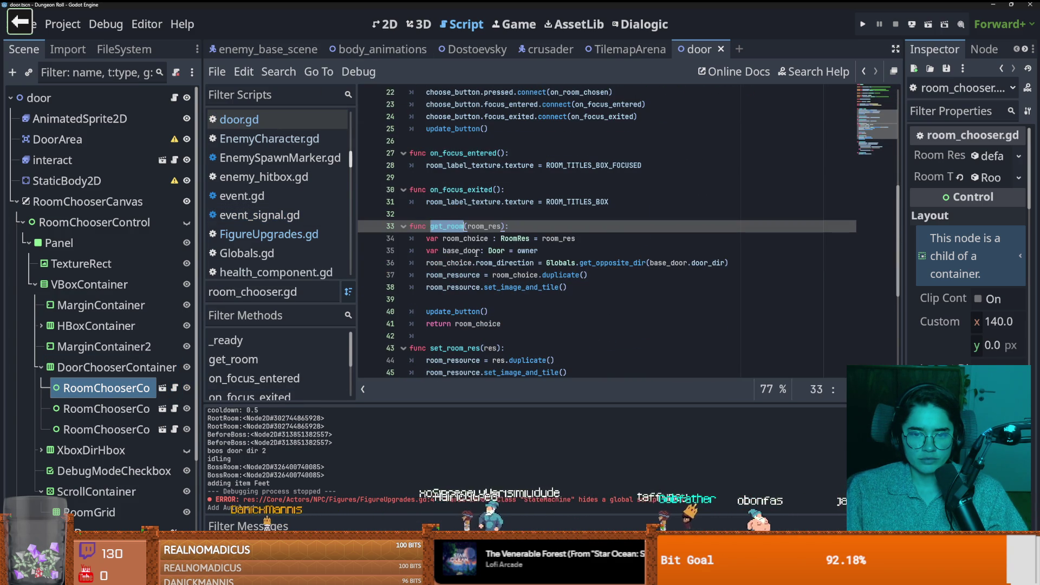
pyautogui.click(482, 287)
pyautogui.keyDown('ctrl'); pyautogui.click(507, 287); pyautogui.keyUp('ctrl')
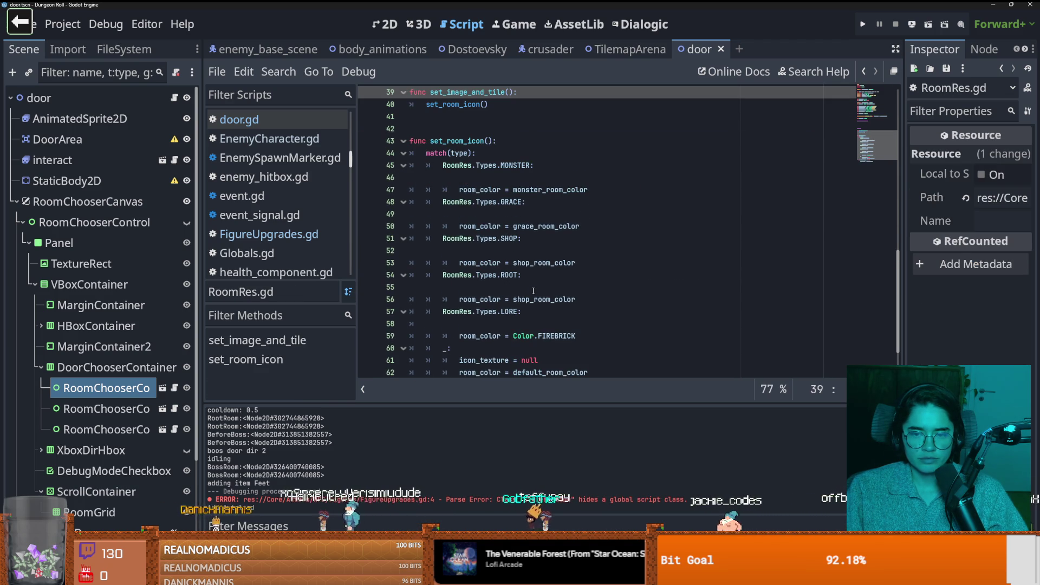
# Step: Jump to set_room_icon and trace icon_texture back to the unique_room_icon declaration
pyautogui.scroll(2, 471, 193)
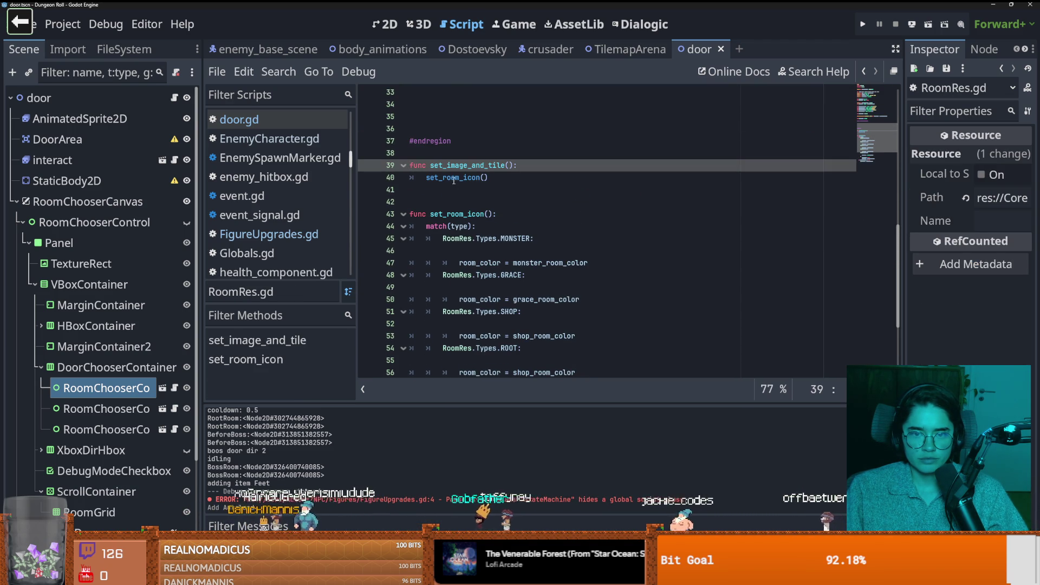
pyautogui.keyDown('ctrl'); pyautogui.click(481, 191); pyautogui.keyUp('ctrl')
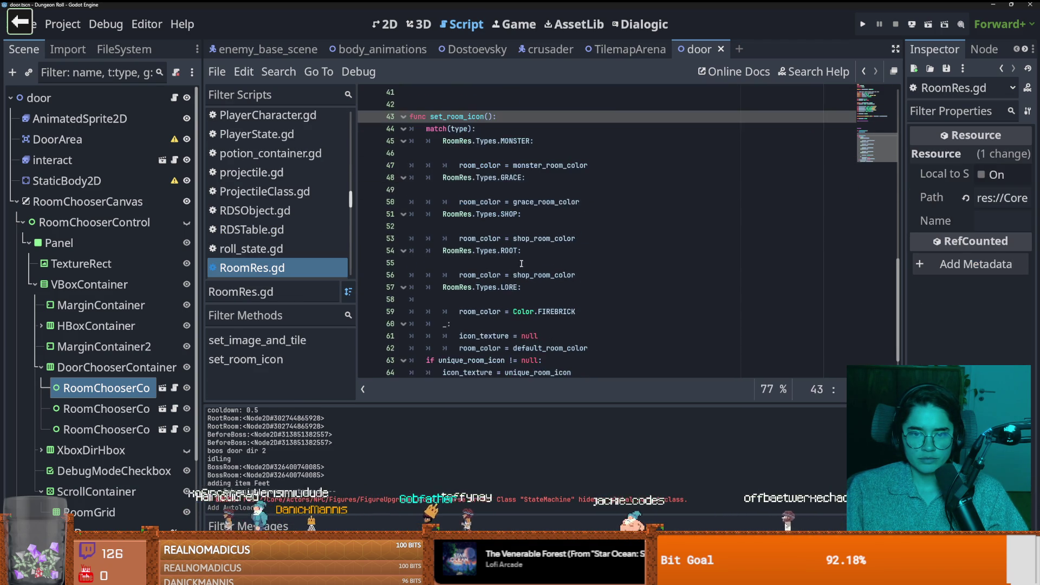
pyautogui.doubleClick(497, 312)
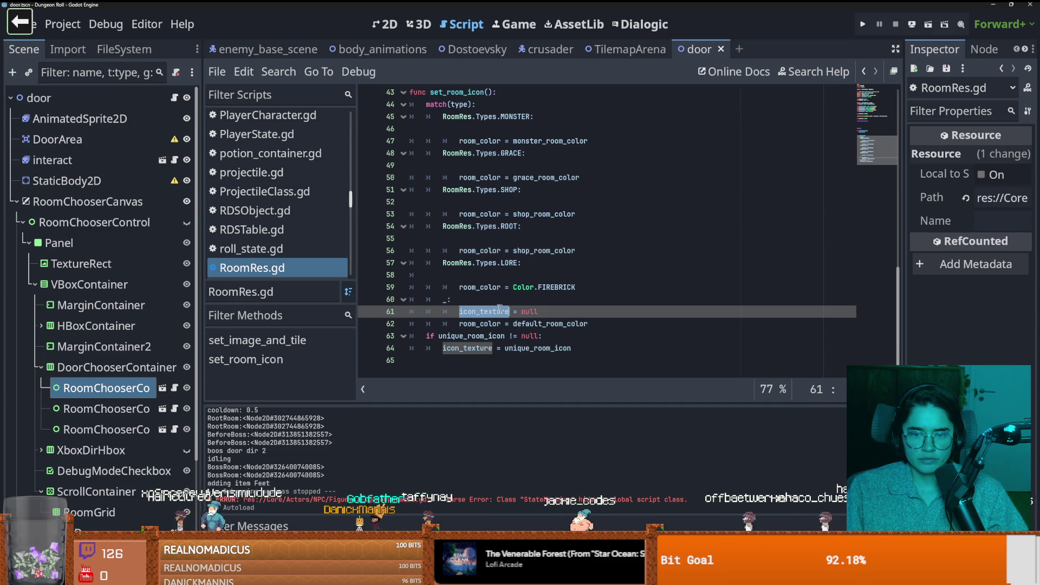
pyautogui.doubleClick(467, 349)
pyautogui.keyDown('ctrl'); pyautogui.click(531, 348); pyautogui.keyUp('ctrl')
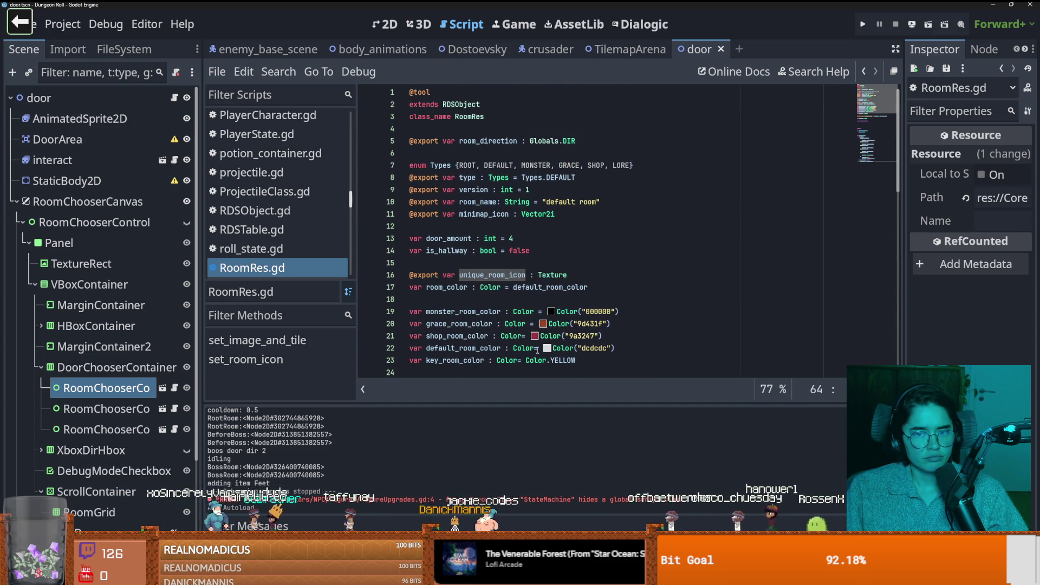
pyautogui.hotkey('alt', 'Left')
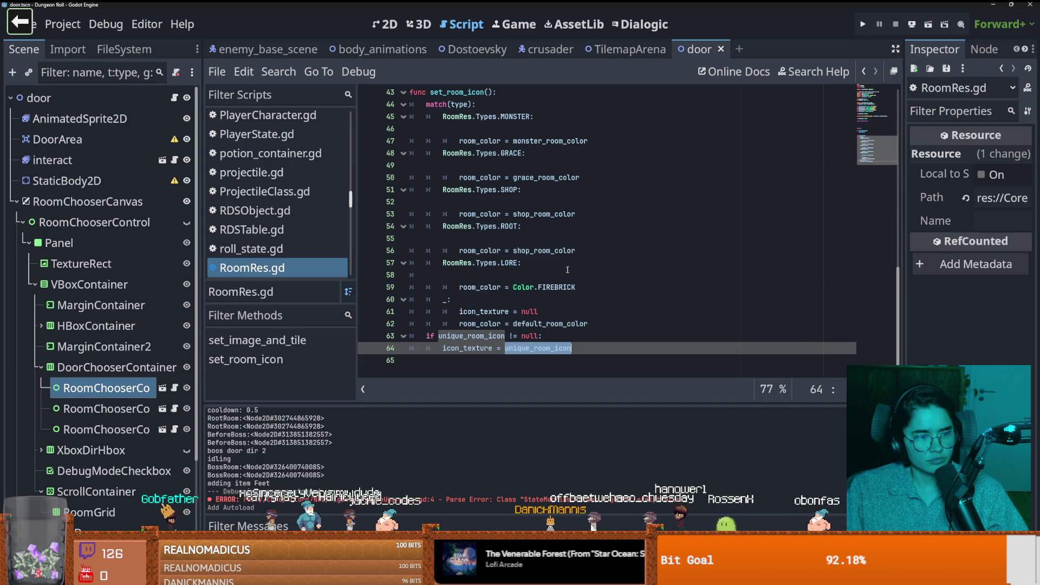
pyautogui.moveTo(576, 256)
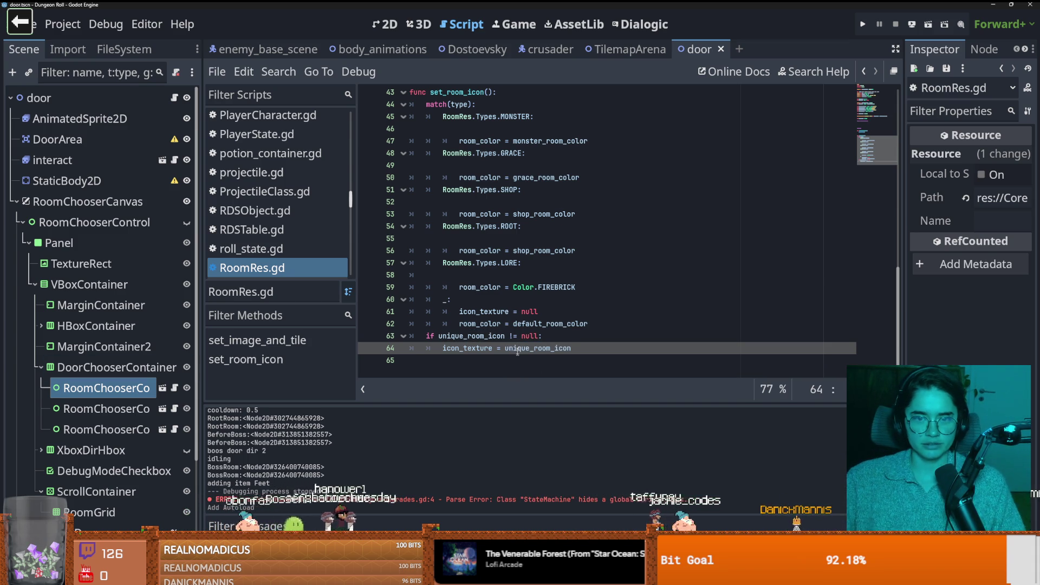
# Step: Go to the icon_texture line 61 in RoomRes.gd and save
pyautogui.scroll(1, 513, 312)
pyautogui.scroll(-1, 513, 312)
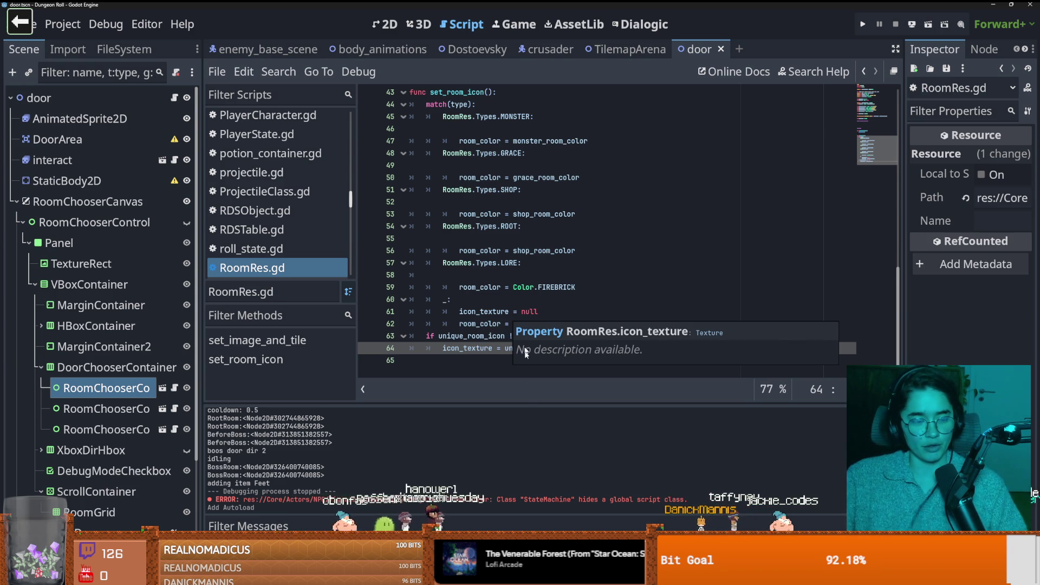
pyautogui.click(497, 311)
pyautogui.hotkey('ctrl', 's')
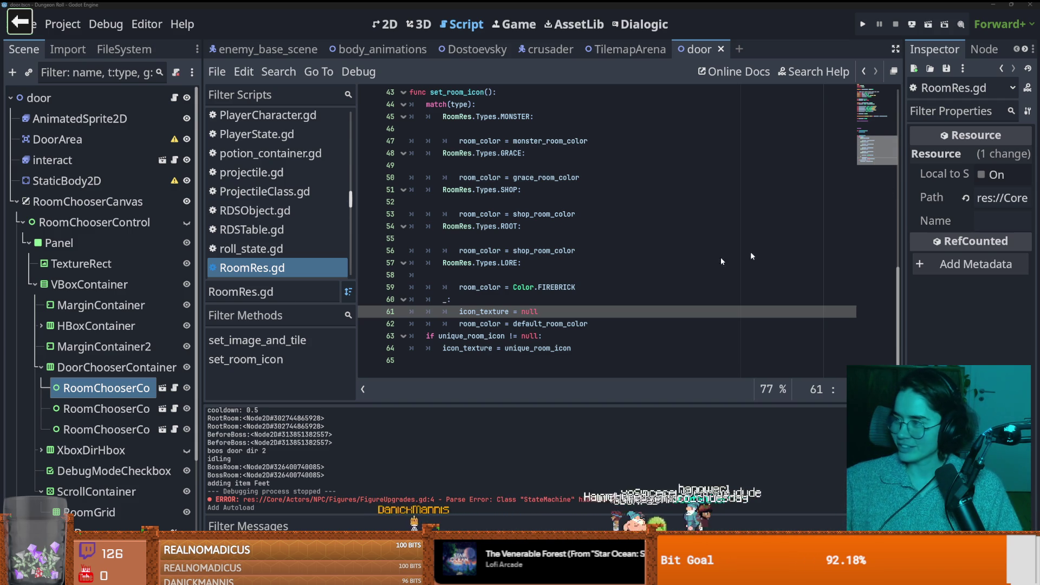
# Step: Review where set_room_icon is called and its per-room colour cases, including LORE
pyautogui.click(482, 275)
pyautogui.scroll(3, 472, 265)
pyautogui.doubleClick(457, 201)
pyautogui.scroll(4, 519, 291)
pyautogui.scroll(-2, 519, 290)
pyautogui.scroll(-5, 519, 291)
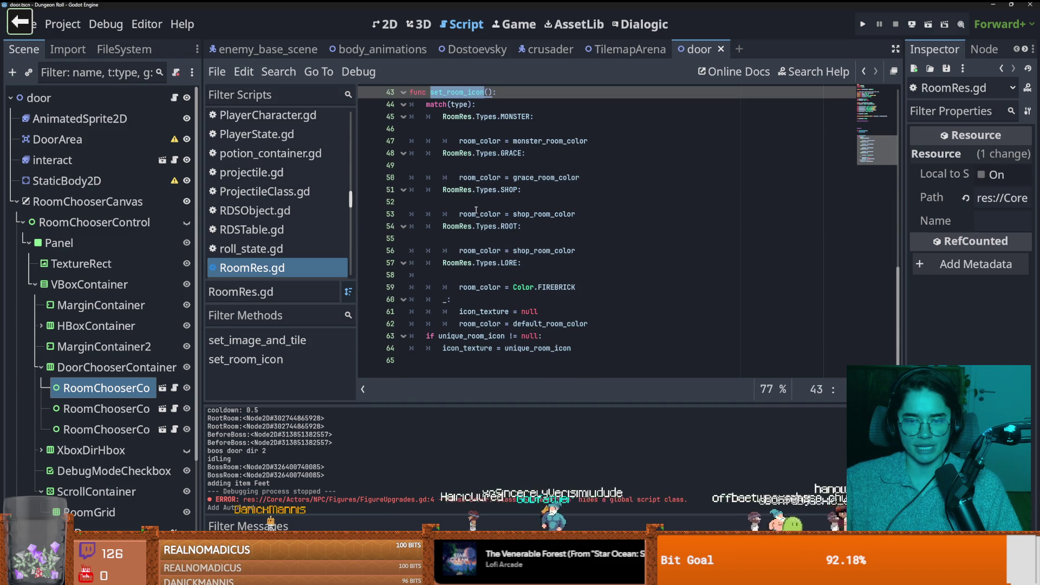
pyautogui.moveTo(513, 288)
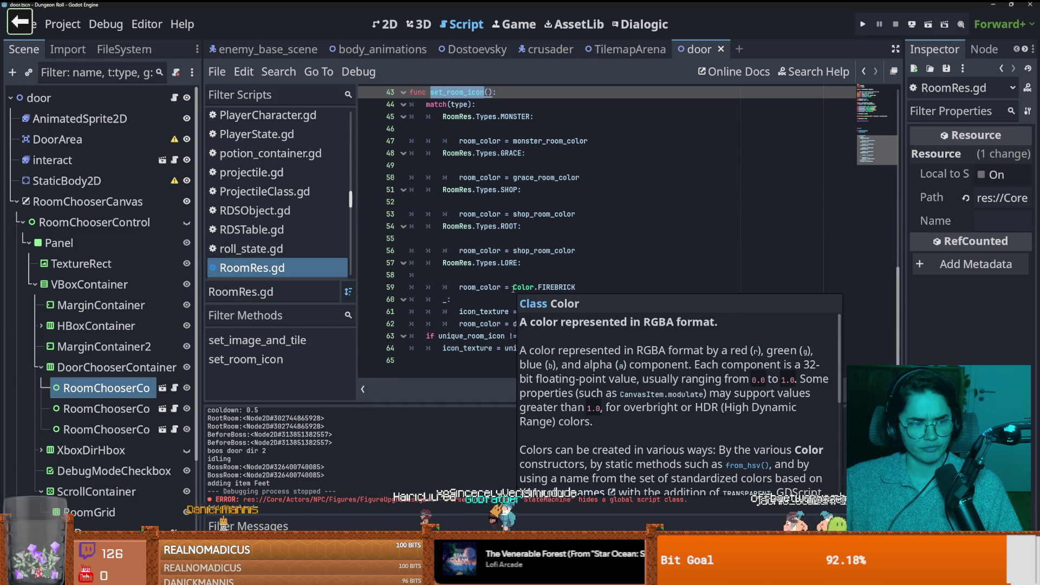
pyautogui.click(501, 250)
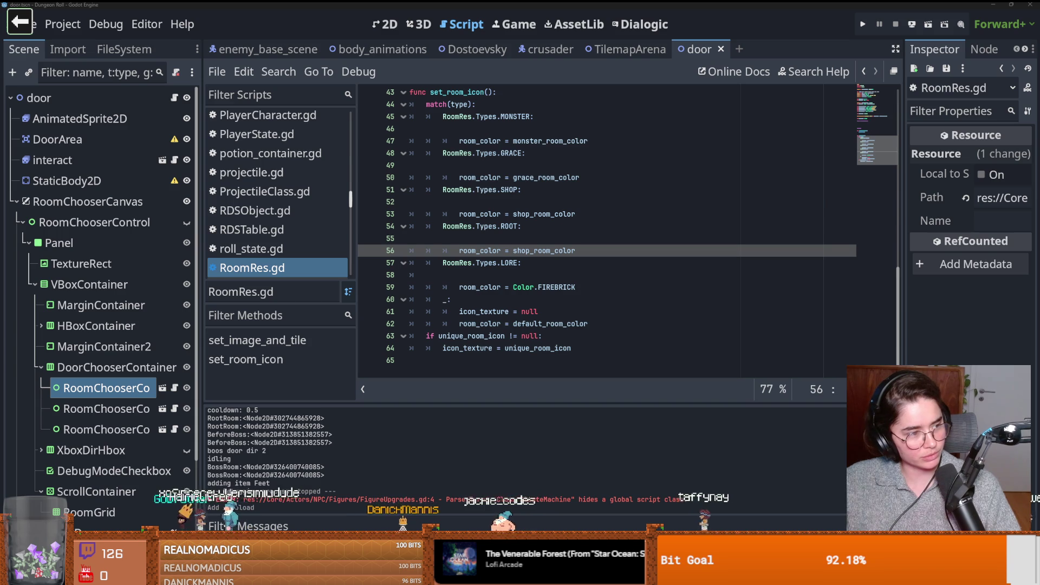
pyautogui.click(558, 262)
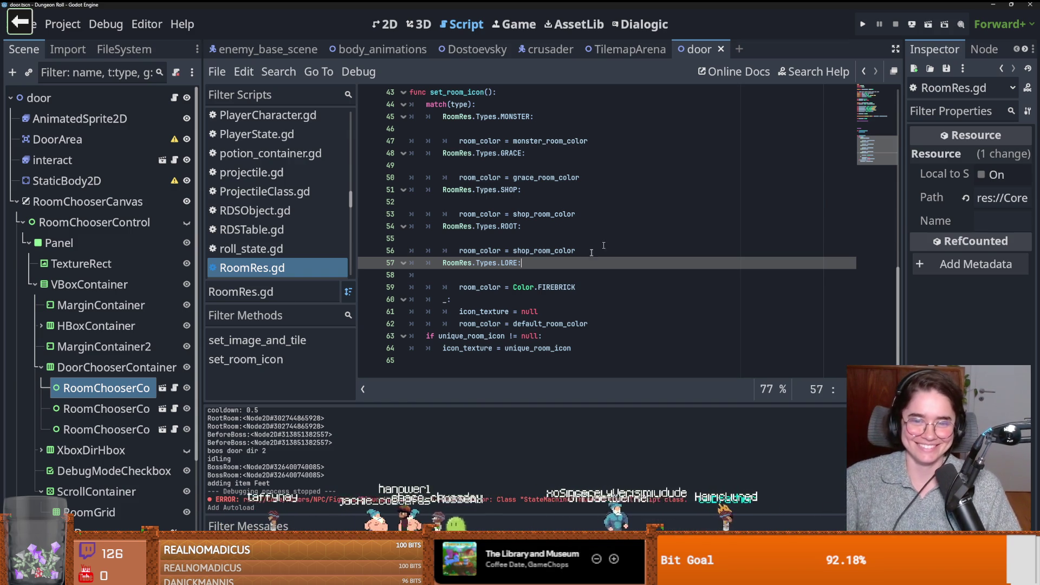
# Step: Delete the blank lines above set_room_icon and save RoomRes.gd
pyautogui.scroll(9, 586, 254)
pyautogui.click(459, 323)
pyautogui.press('Up')
pyautogui.press('Up')
pyautogui.scroll(-8, 504, 309)
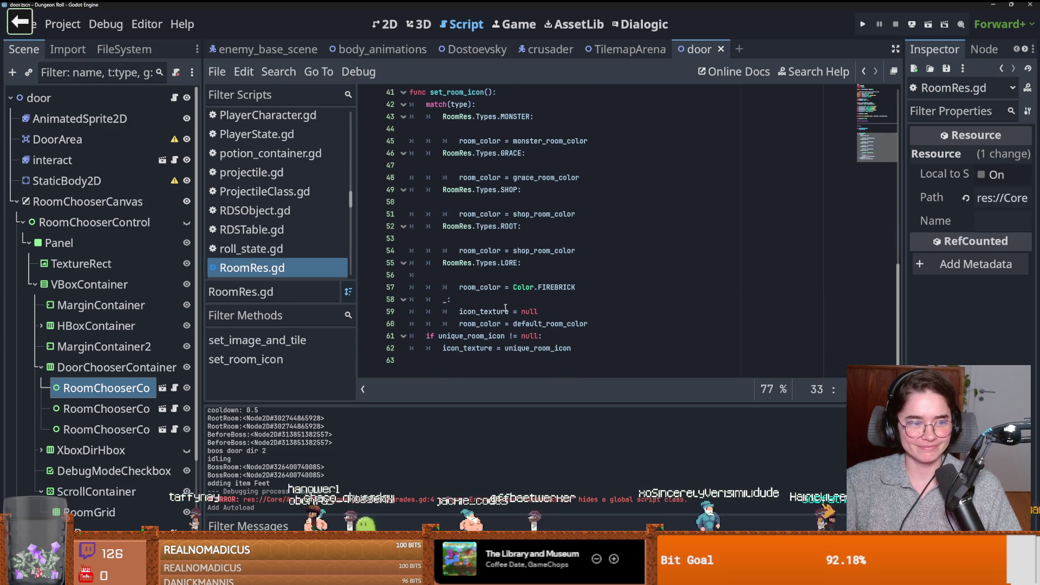
pyautogui.hotkey('ctrl', 's')
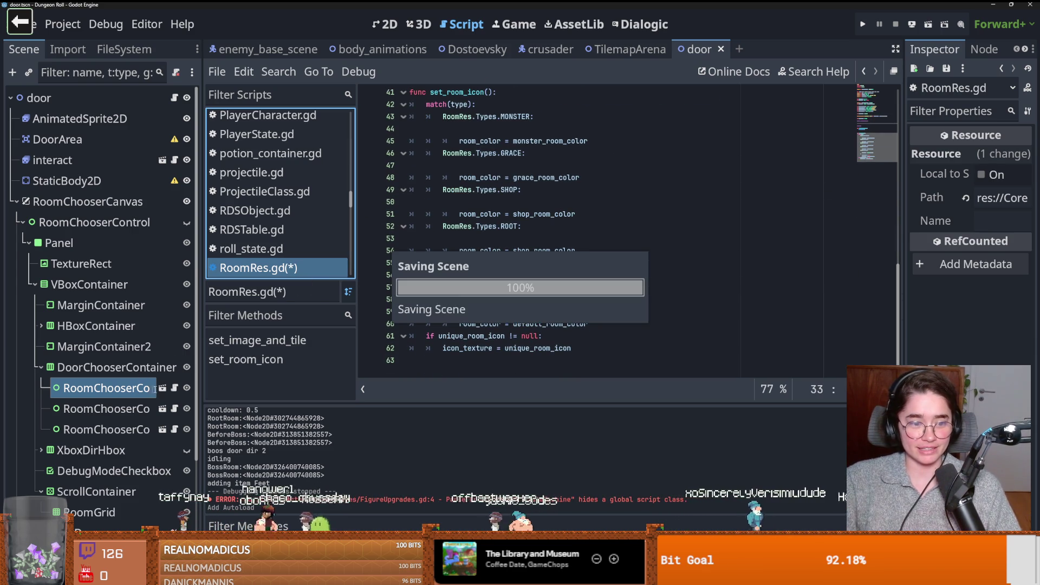
pyautogui.click(174, 388)
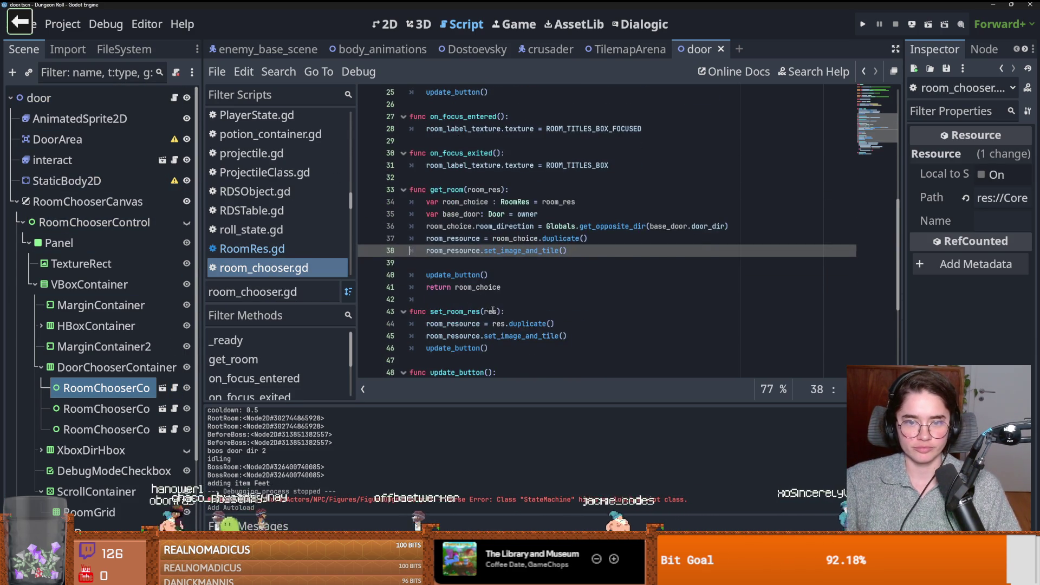
# Step: Review get_room from line 39 to return room_choice, save, and screenshot the code
pyautogui.doubleClick(455, 227)
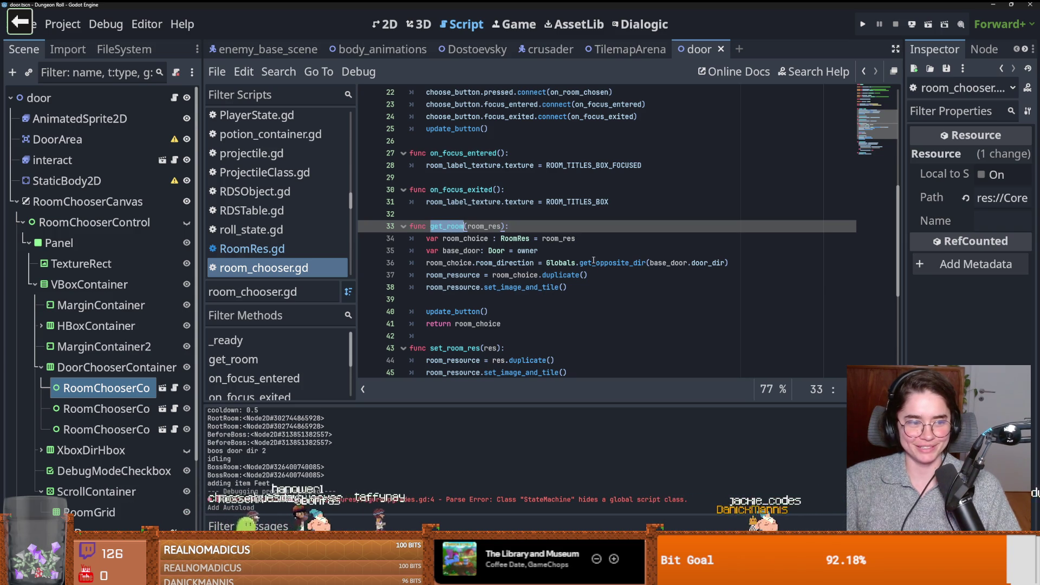
pyautogui.click(607, 296)
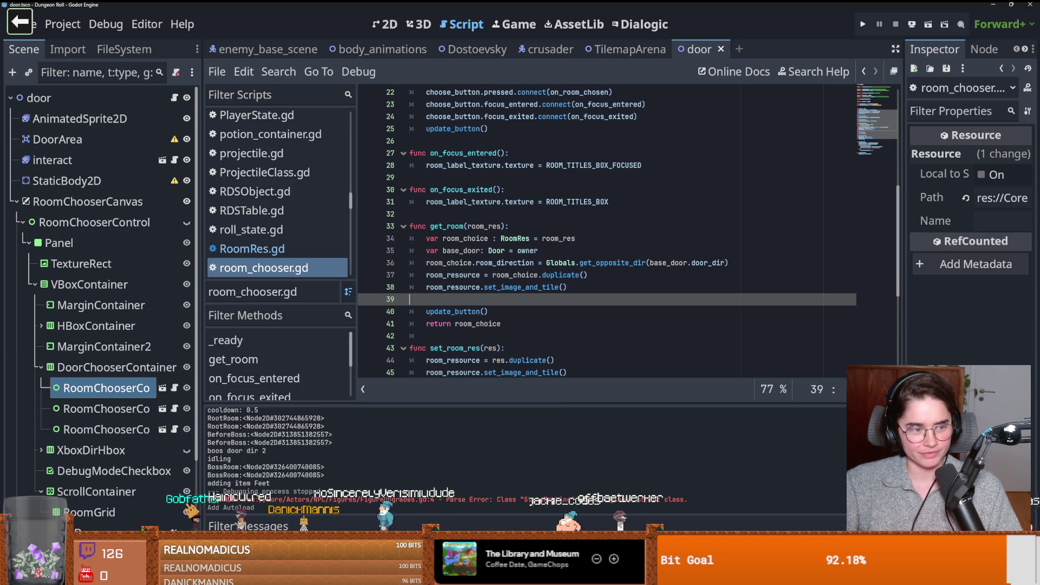
pyautogui.click(493, 324)
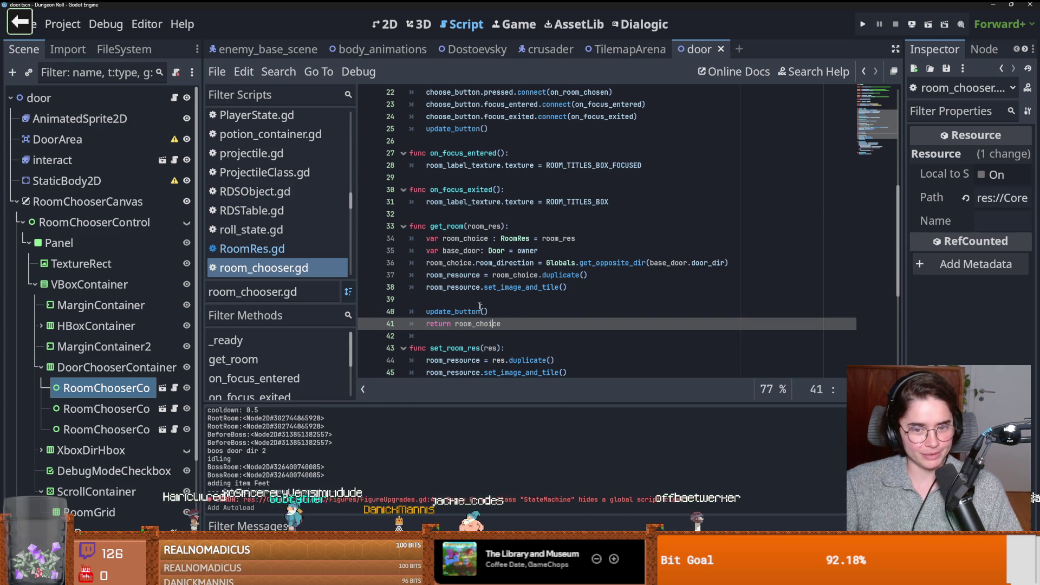
pyautogui.click(504, 302)
pyautogui.hotkey('ctrl', 's')
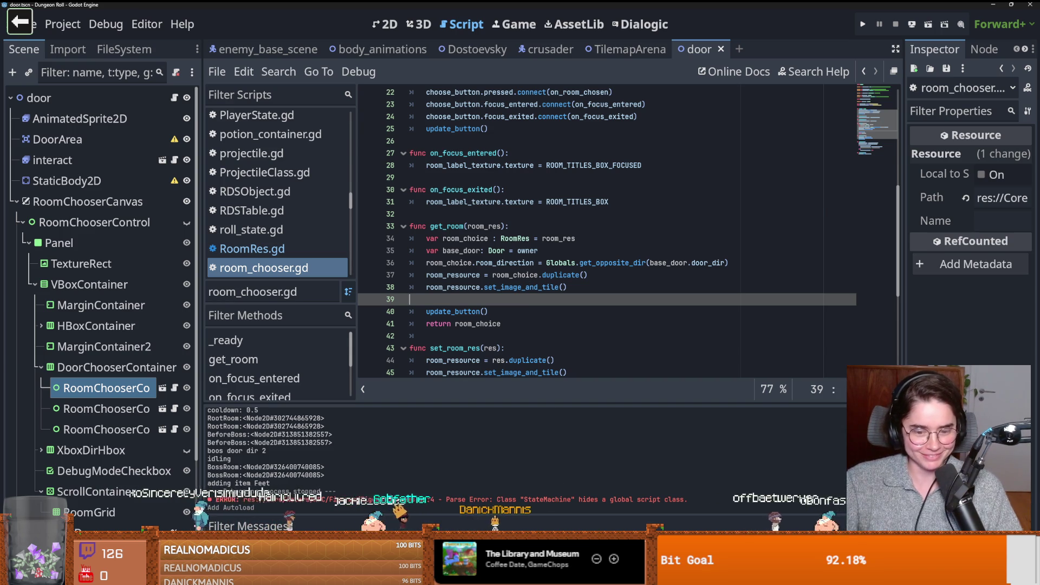
pyautogui.press('ctrl+Print')
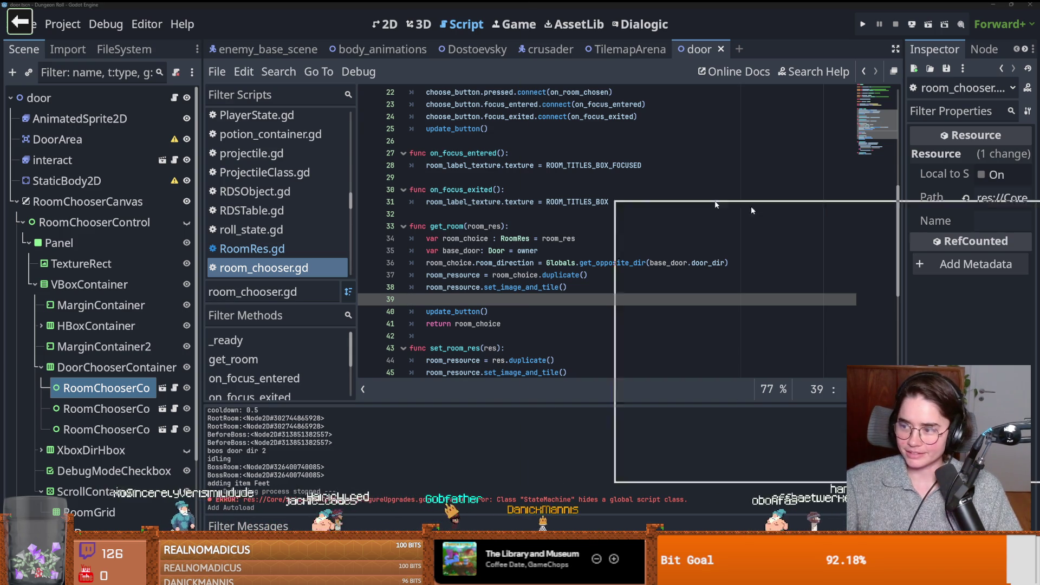
# Step: Widen the Streamer.bot actions list to show the Queue column and locate the Uwu action
pyautogui.scroll(-2, 459, 317)
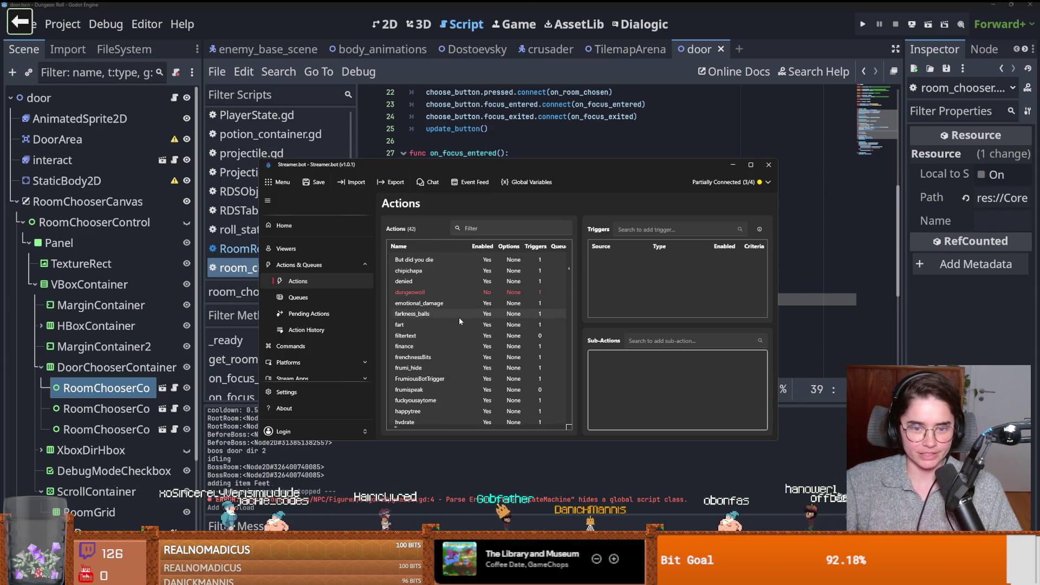
pyautogui.moveTo(577, 310); pyautogui.dragTo(617, 310)
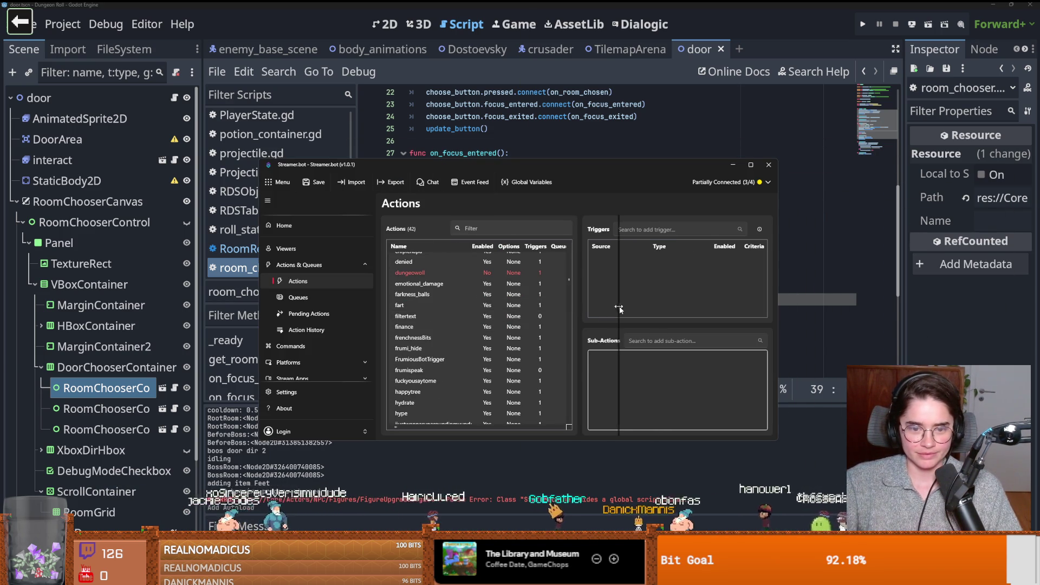
pyautogui.scroll(-5, 453, 328)
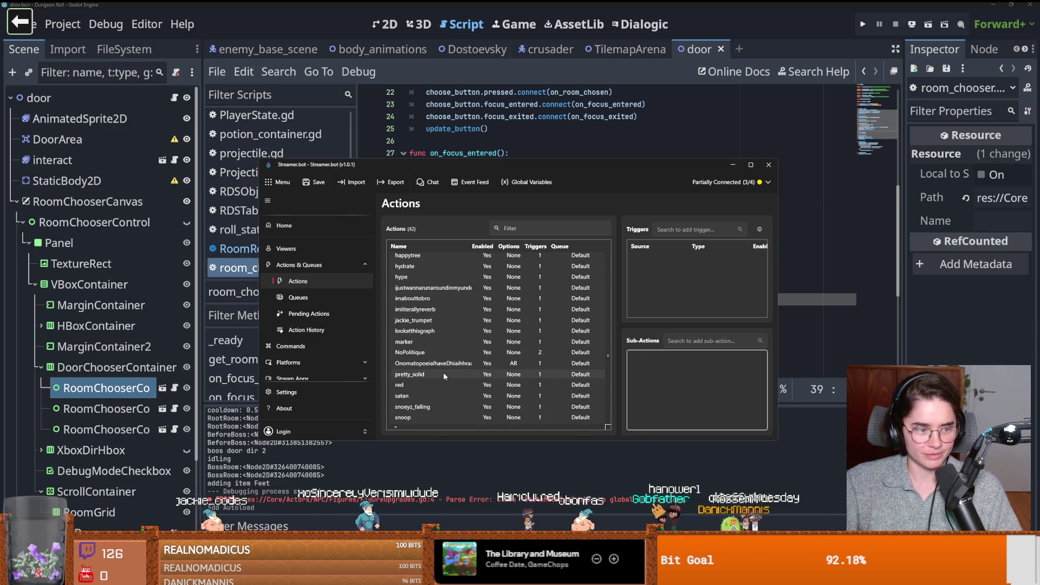
pyautogui.scroll(-4, 417, 386)
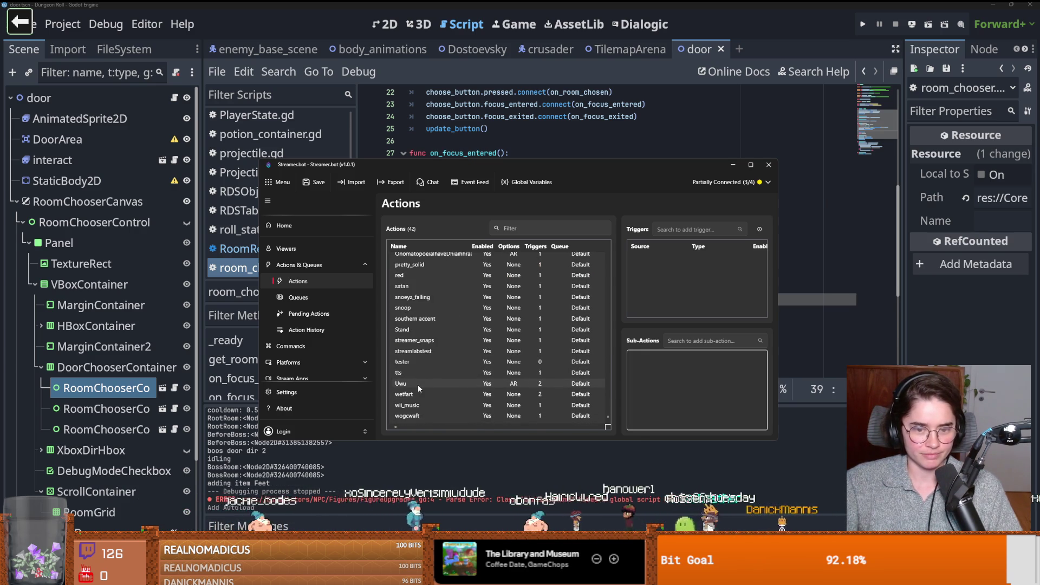
pyautogui.doubleClick(410, 382)
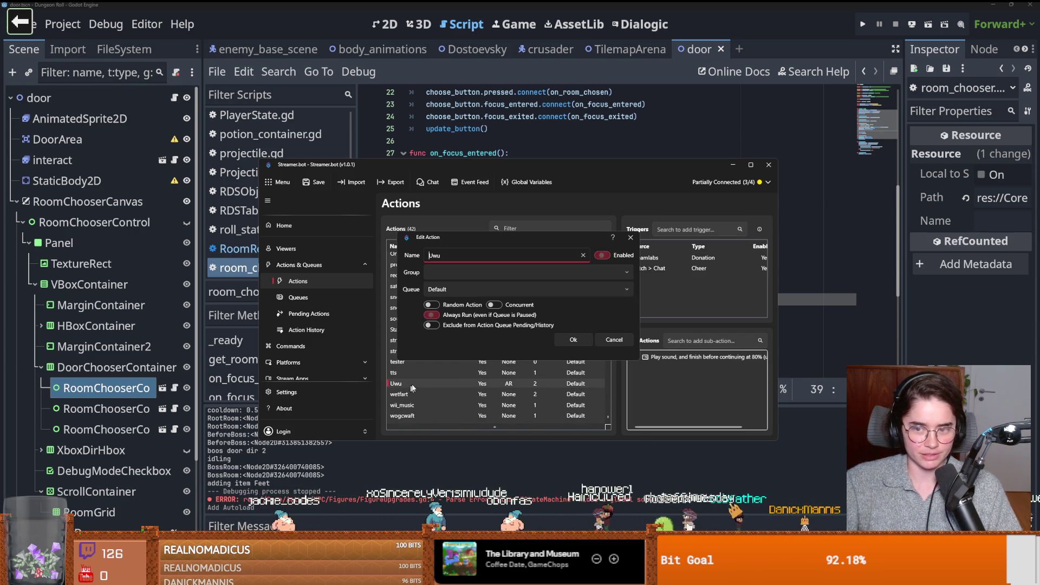
pyautogui.click(629, 240)
# Step: Change the Uwu cheer trigger range to Min 1000 and Max 1001 bits
pyautogui.doubleClick(665, 267)
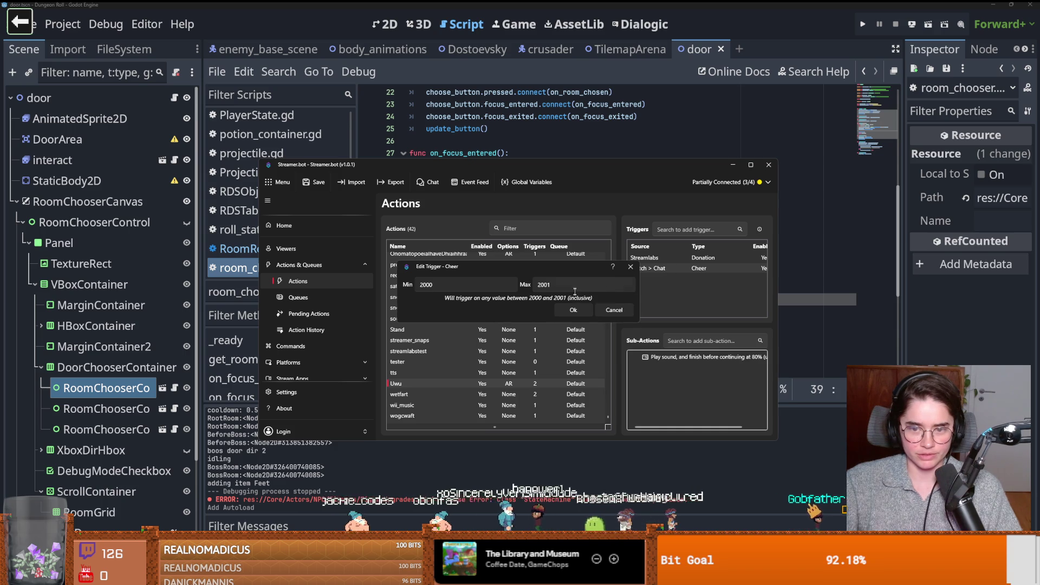
pyautogui.click(422, 285)
pyautogui.press('BackSpace')
pyautogui.write('1')
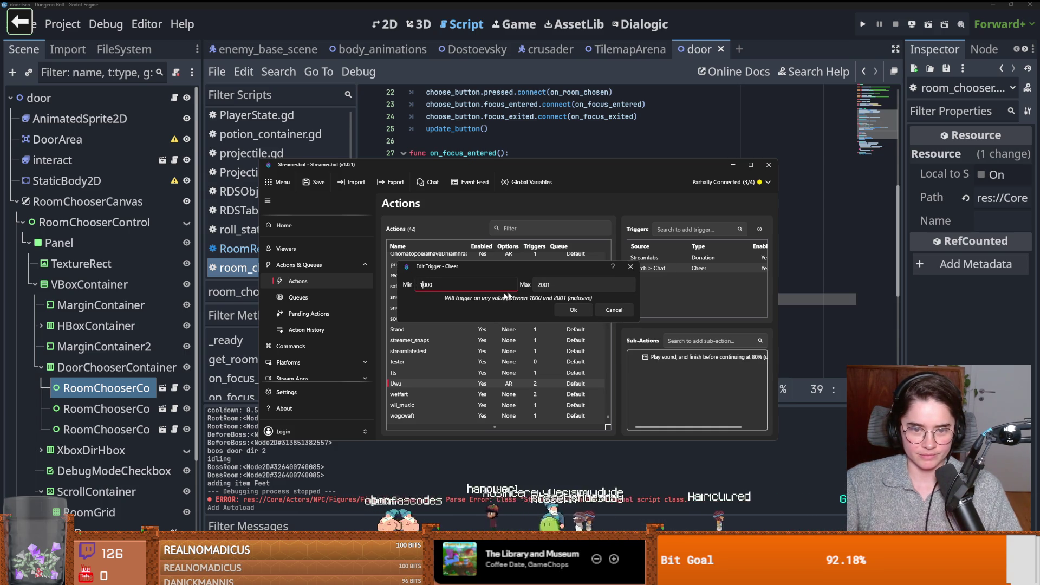
pyautogui.click(542, 284)
pyautogui.press('BackSpace')
pyautogui.write('1')
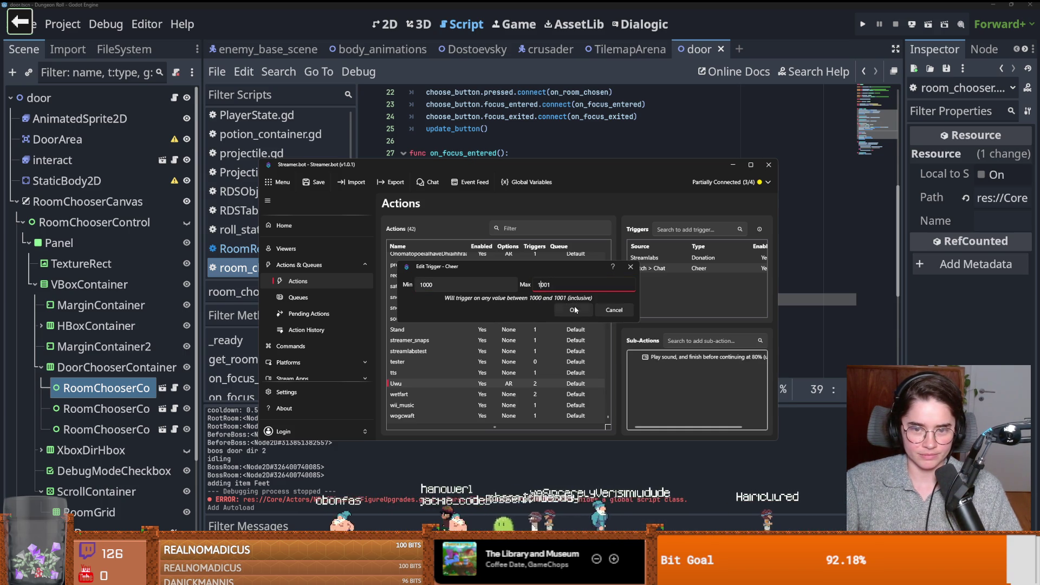
pyautogui.click(573, 310)
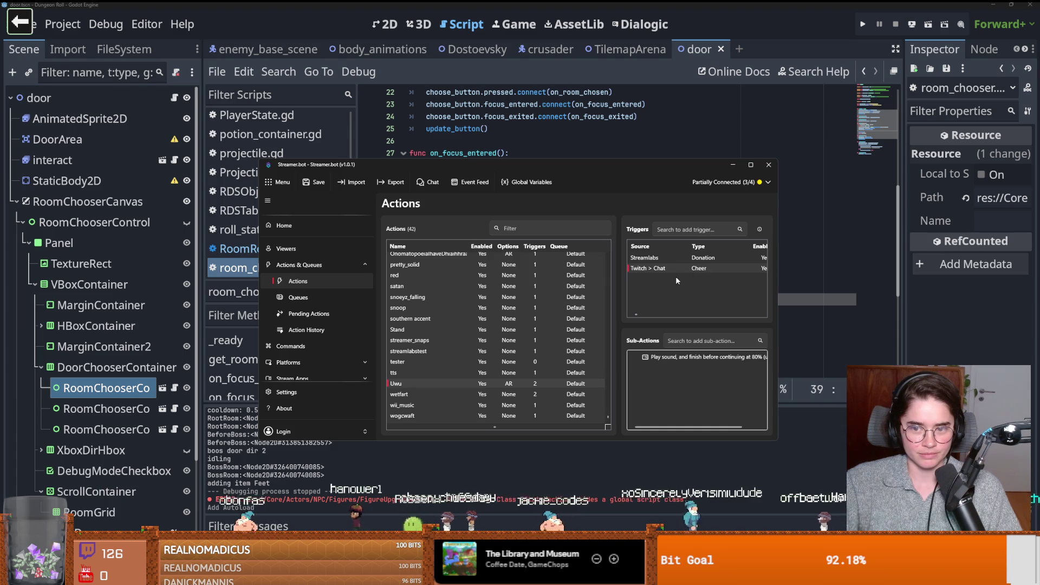
pyautogui.moveTo(777, 275); pyautogui.dragTo(959, 275)
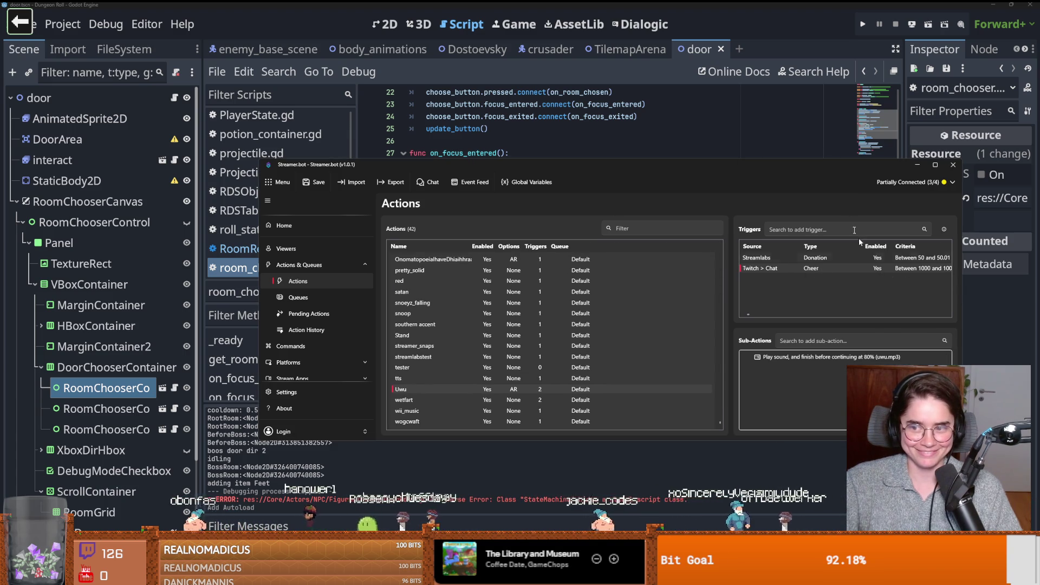
pyautogui.click(669, 157)
# Step: Step through lines 24, 35, 40, 36 and 28 of room_chooser.gd, then switch to Streamer.bot
pyautogui.click(650, 117)
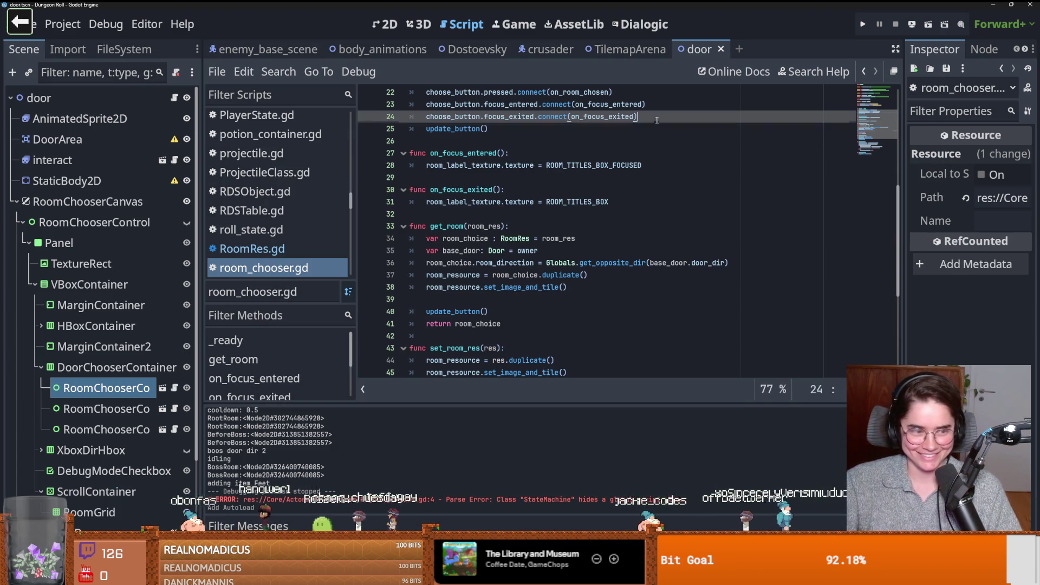
pyautogui.click(591, 250)
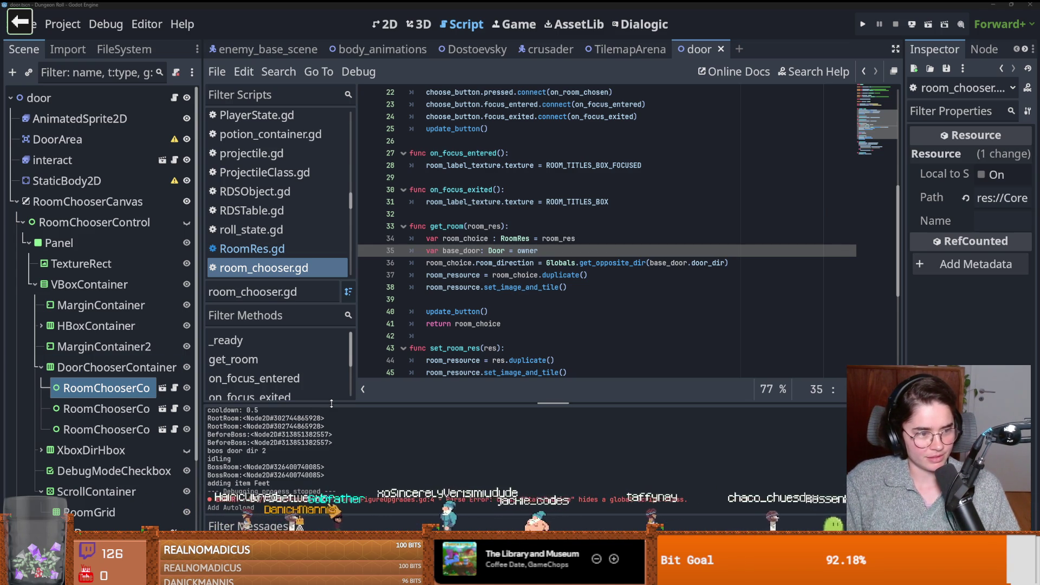
pyautogui.click(565, 307)
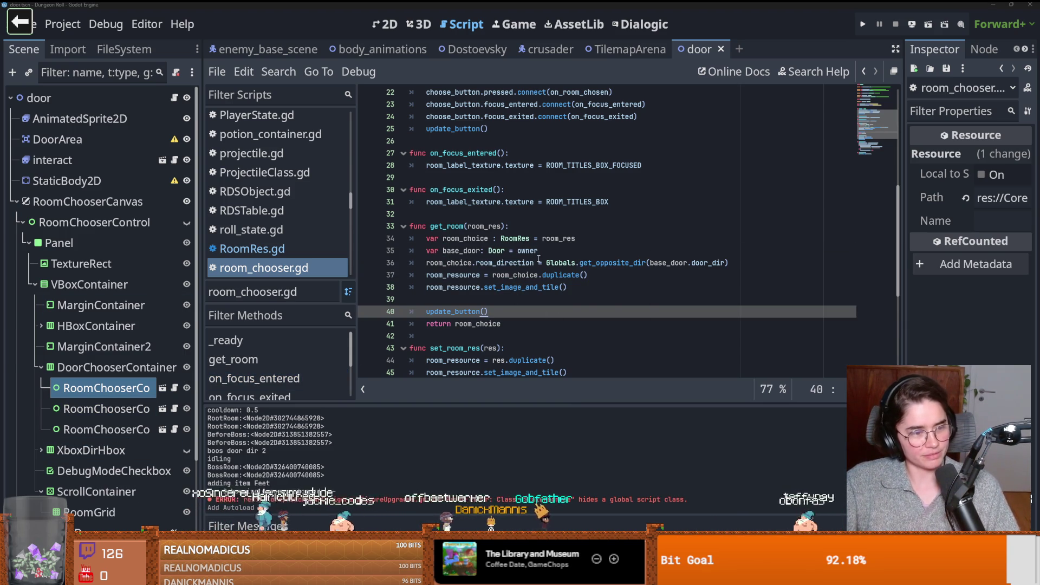
pyautogui.click(544, 262)
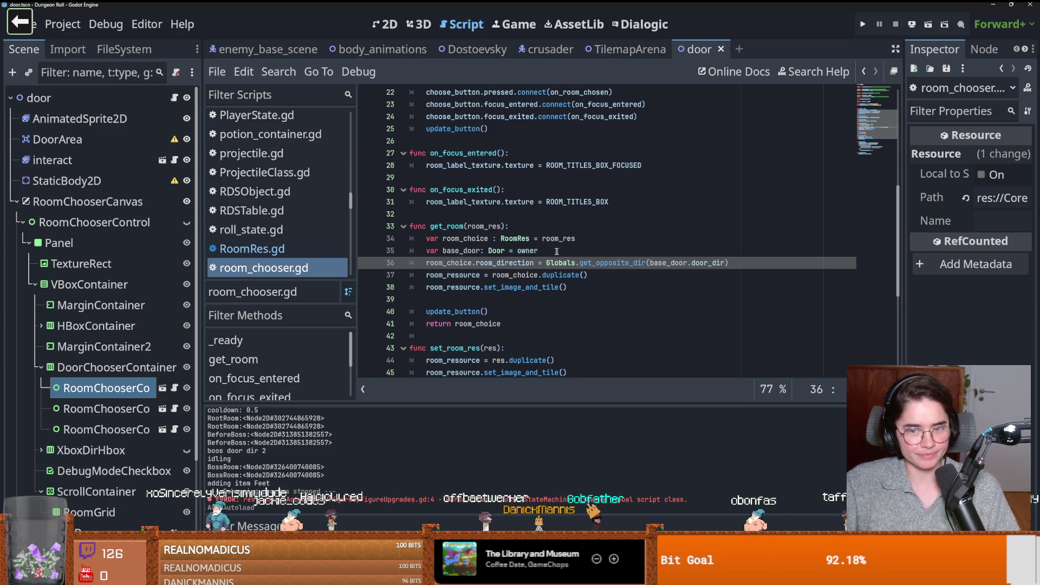
pyautogui.scroll(2, 565, 285)
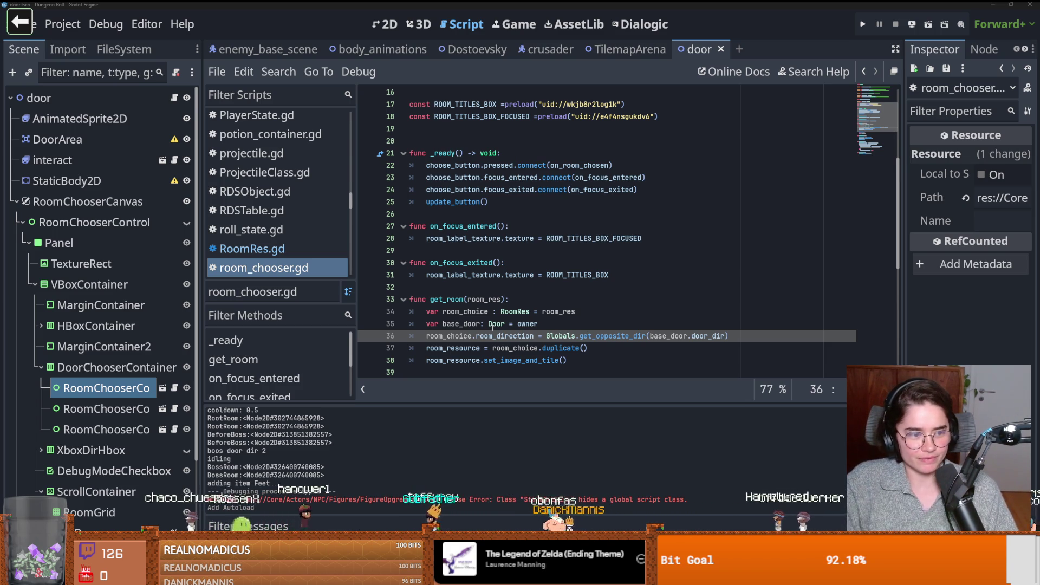
pyautogui.click(595, 239)
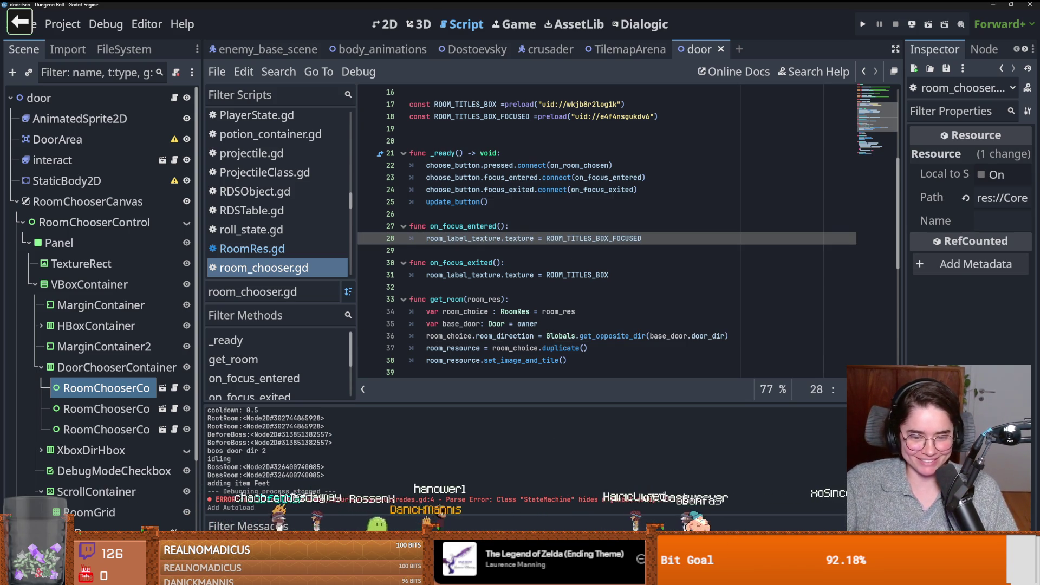
pyautogui.hotkey('alt', 'Tab')
pyautogui.scroll(5, 445, 340)
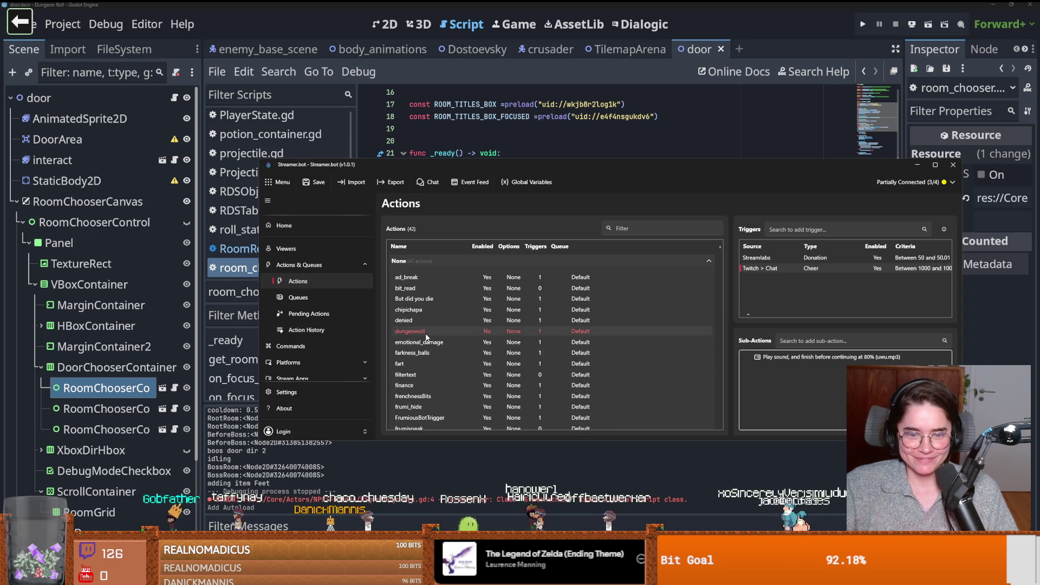
# Step: Set both Min and Max of farkness_balls' cheer trigger to 1500 bits, then return to Godot
pyautogui.doubleClick(417, 353)
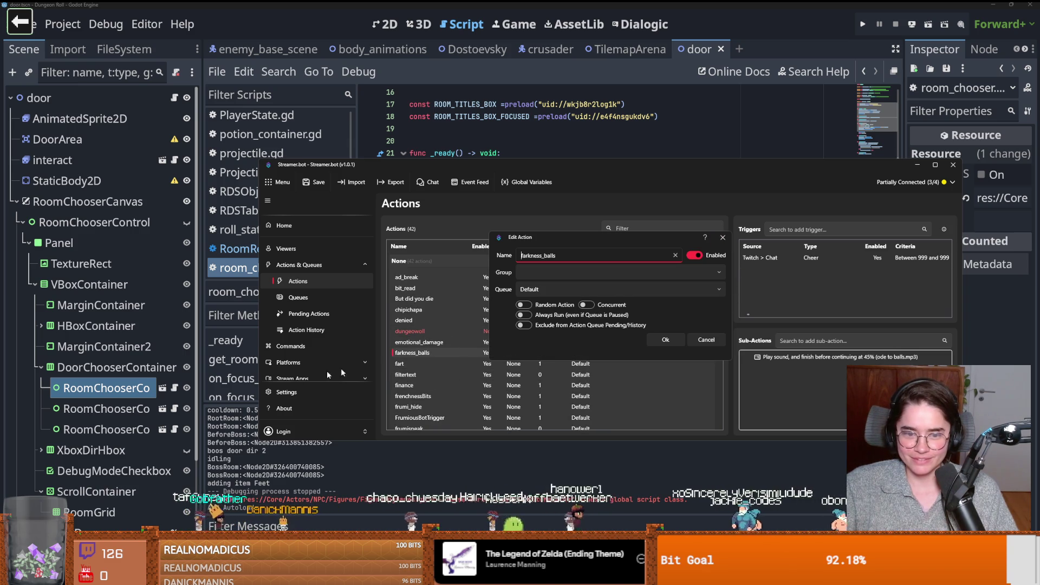
pyautogui.press('Escape')
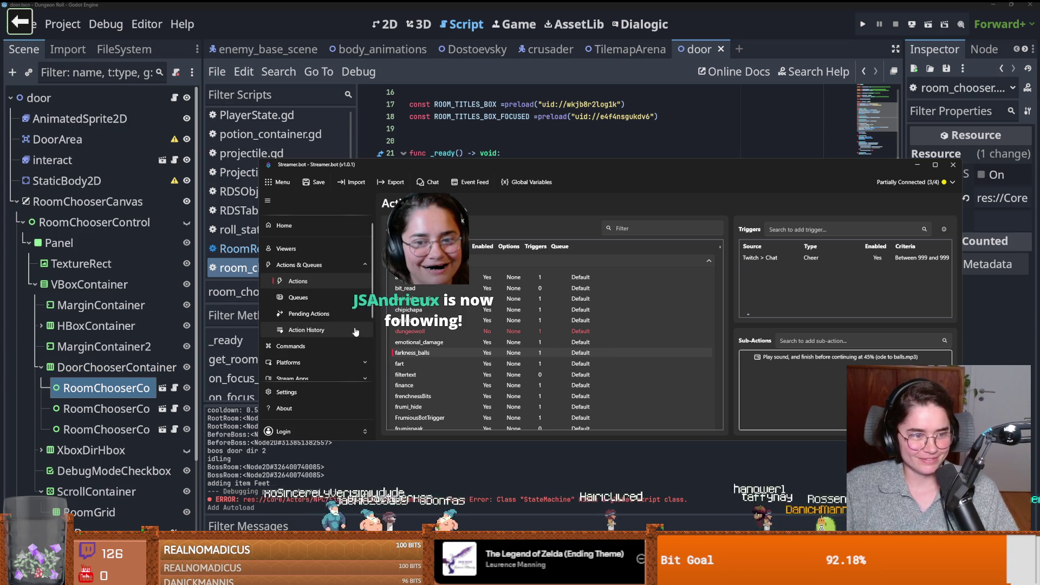
pyautogui.doubleClick(856, 255)
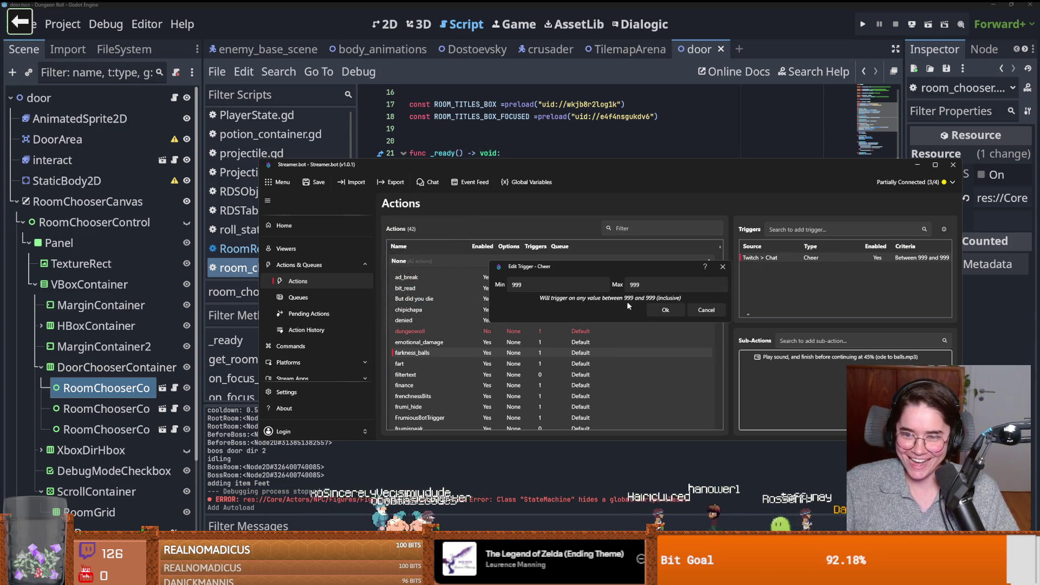
pyautogui.doubleClick(566, 282)
pyautogui.write('1500')
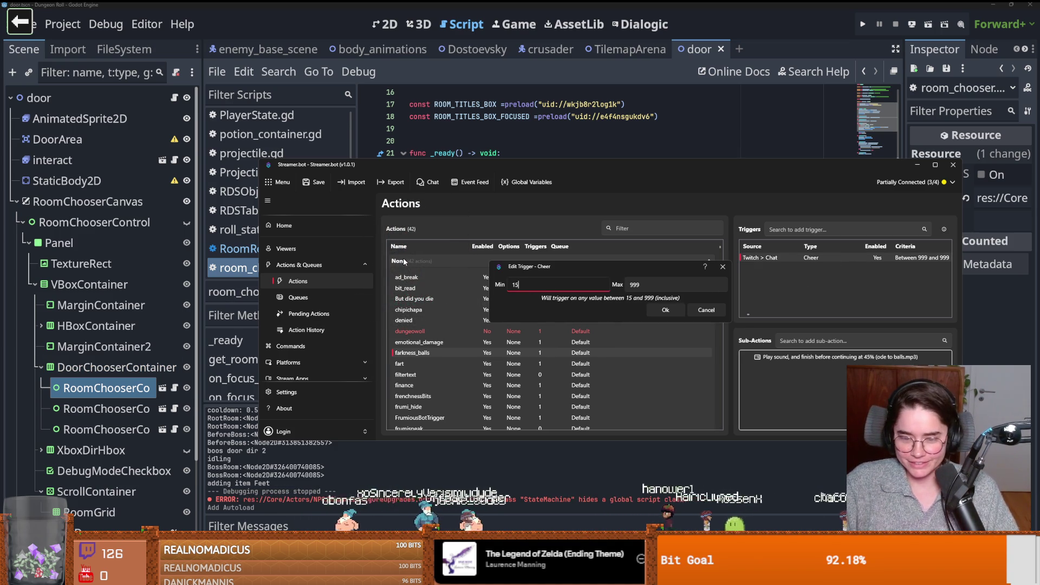
pyautogui.press('Tab')
pyautogui.write('1500')
pyautogui.click(665, 309)
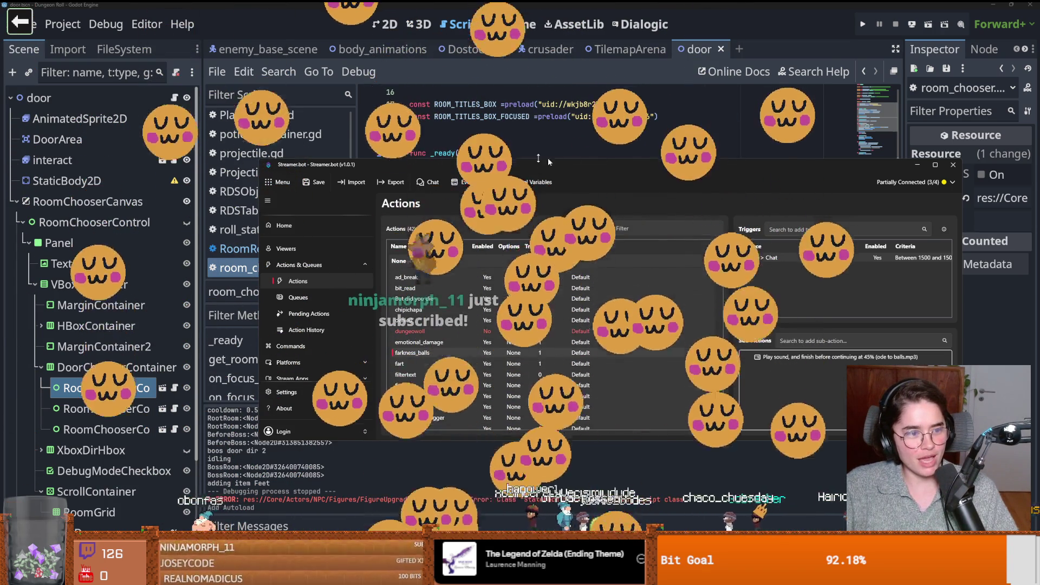
pyautogui.click(612, 135)
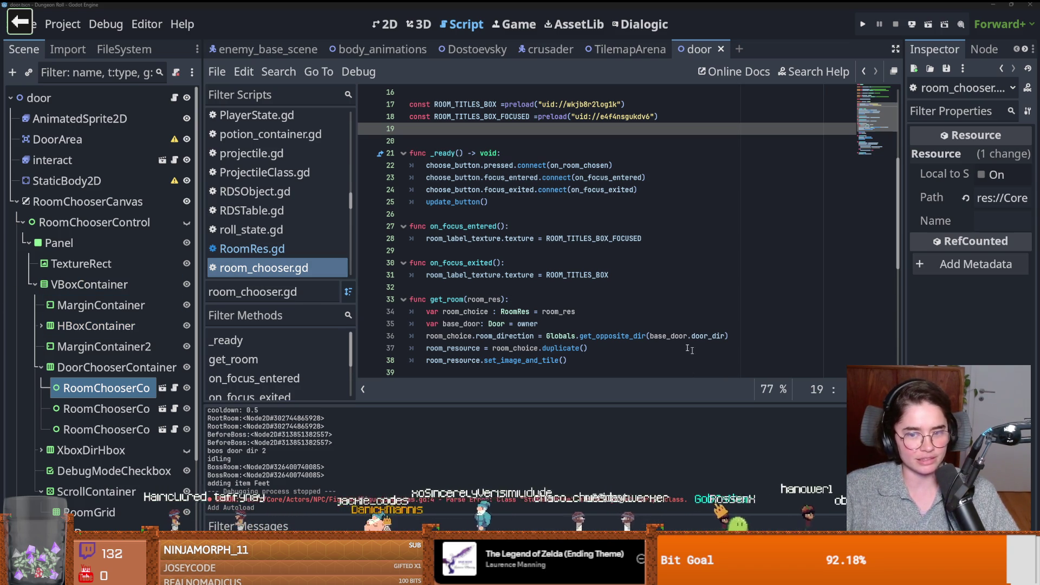
# Step: Check lines 35 and 28 of room_chooser.gd, then switch back to Streamer.bot
pyautogui.click(605, 325)
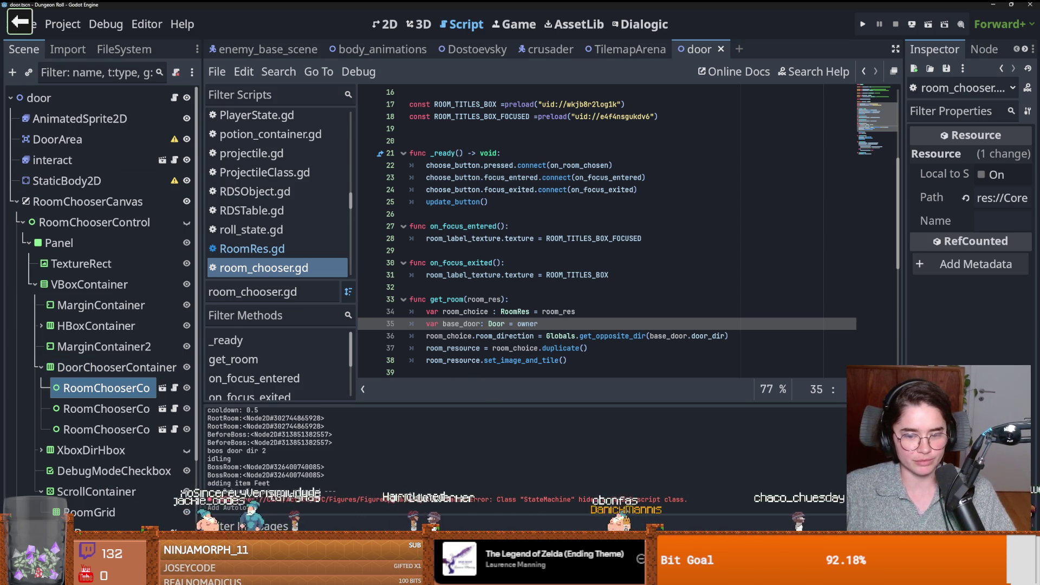
pyautogui.click(613, 241)
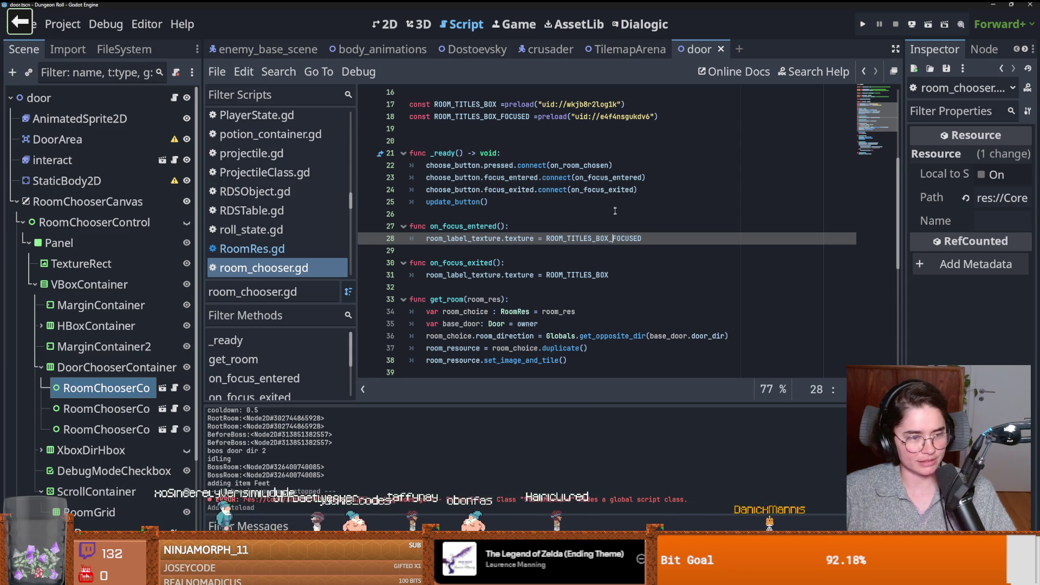
pyautogui.hotkey('alt', 'Tab')
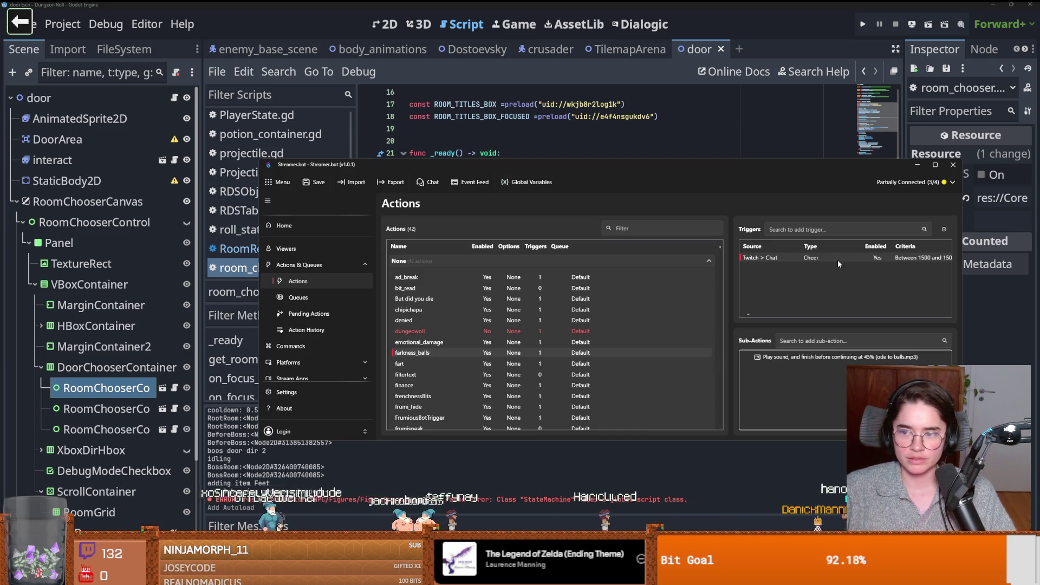
# Step: Confirm the farkness_balls Chat Cheer trigger is set to 1500 bits, then go back to line 30 of room_chooser.gd
pyautogui.doubleClick(839, 259)
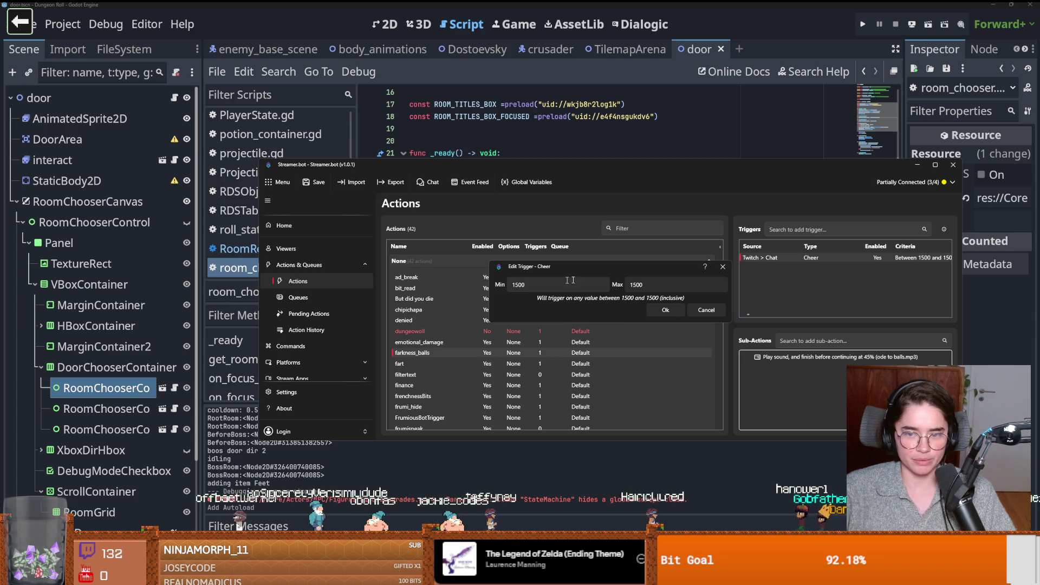
pyautogui.click(657, 313)
pyautogui.click(666, 142)
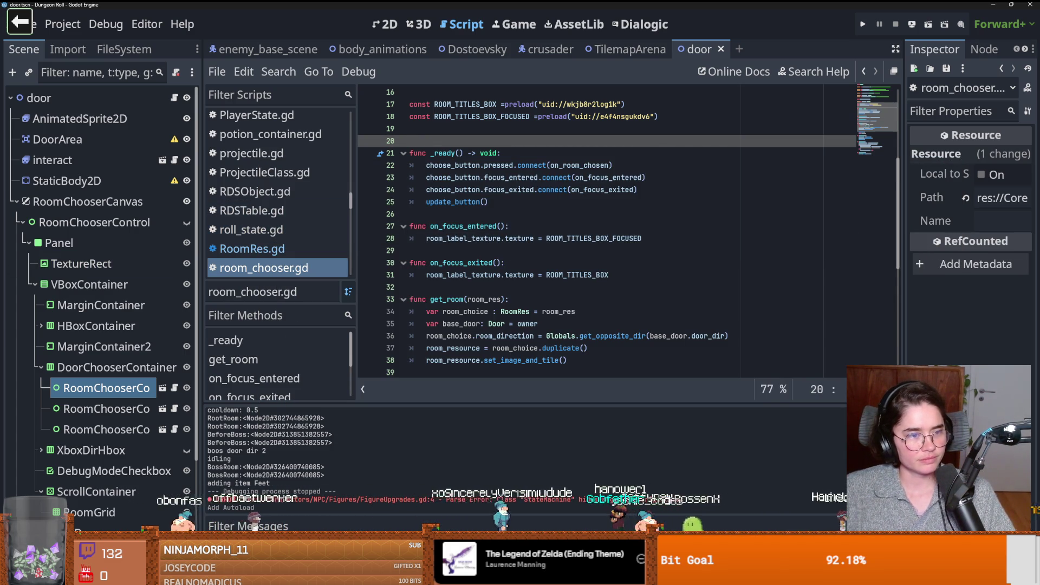
pyautogui.click(554, 267)
# Step: Save the door scene and open RoomChooserContainer's room_chooser scene in the editor
pyautogui.hotkey('ctrl', 's')
pyautogui.scroll(3, 548, 307)
pyautogui.scroll(-2, 548, 307)
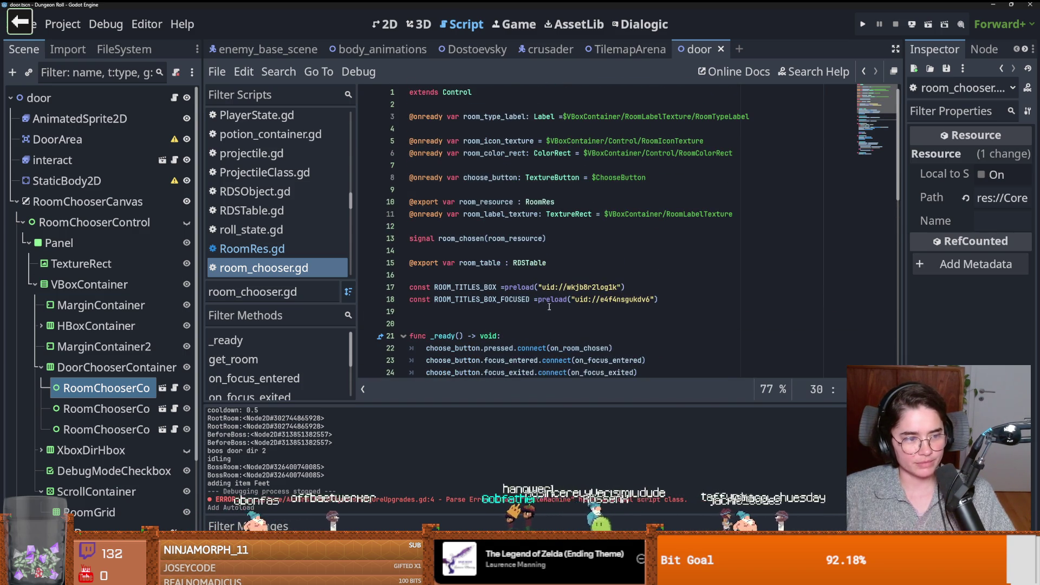
pyautogui.scroll(-1, 508, 287)
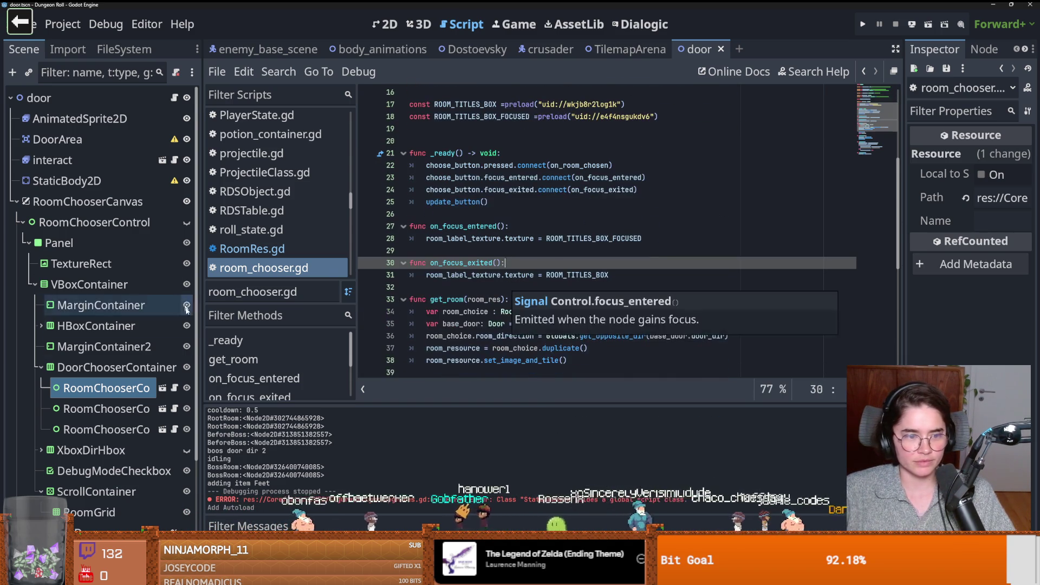
pyautogui.moveTo(197, 366); pyautogui.dragTo(243, 365)
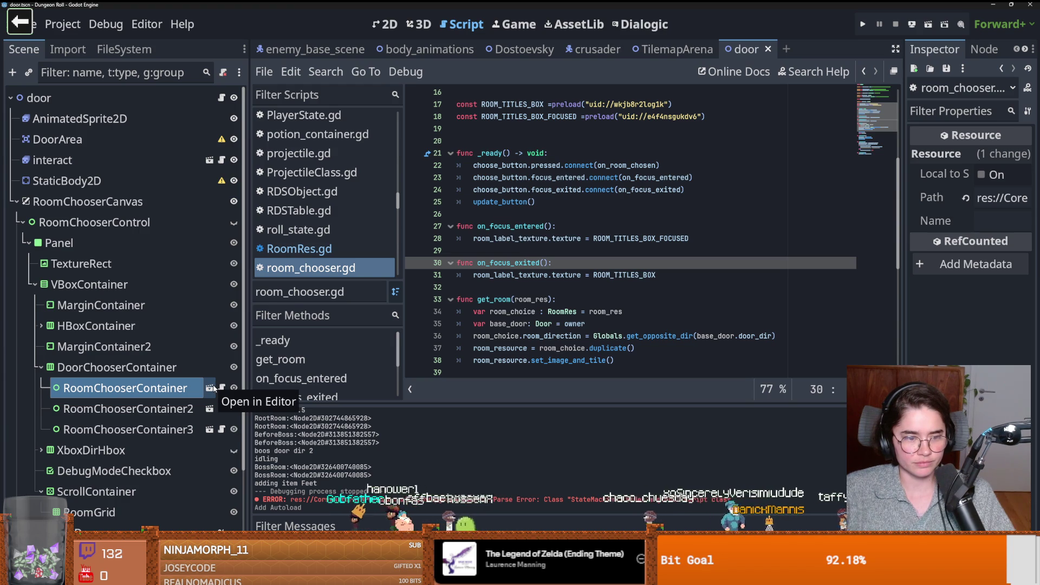
pyautogui.click(214, 387)
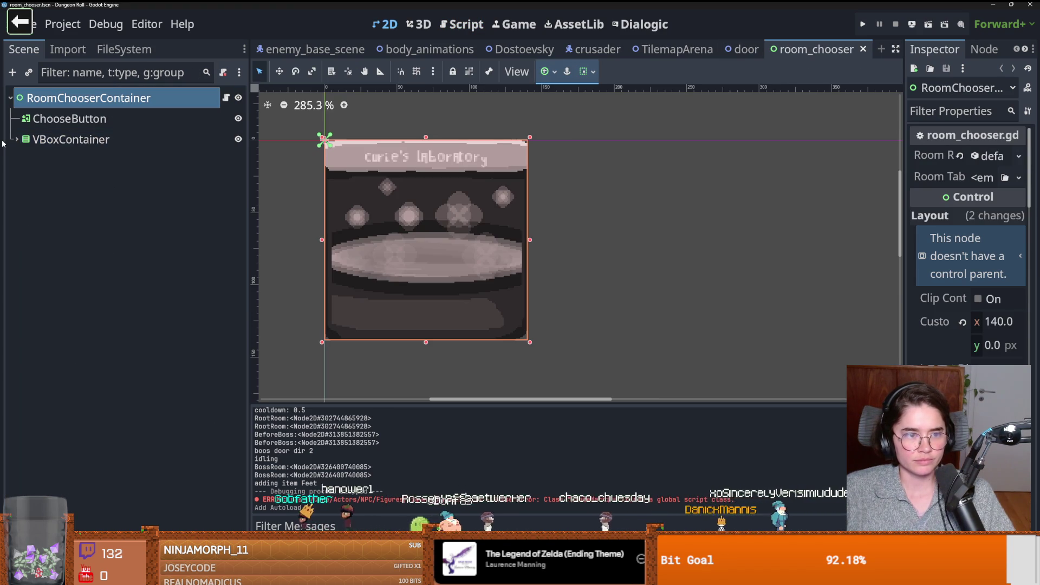
# Step: Inspect the ChooseButton and RoomTypeLabel nodes, then bring up the room_chooser.gd script
pyautogui.click(71, 120)
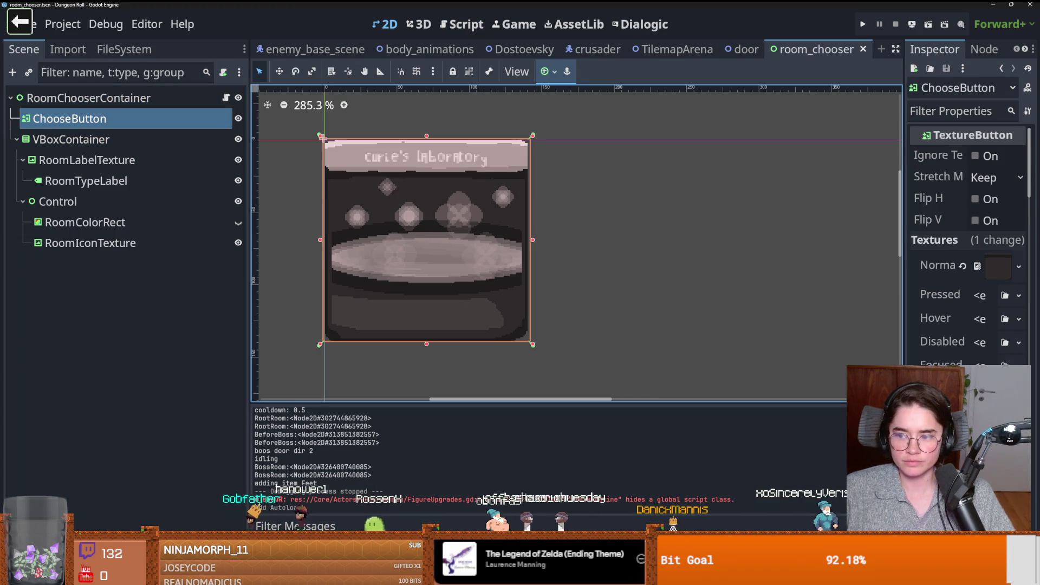
pyautogui.click(222, 180)
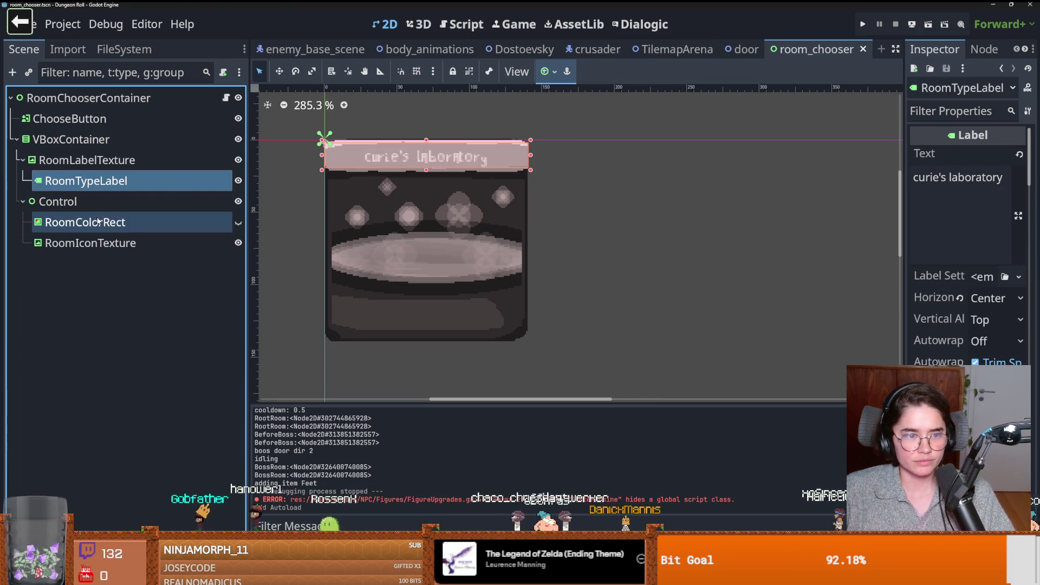
pyautogui.click(226, 97)
pyautogui.scroll(5, 878, 147)
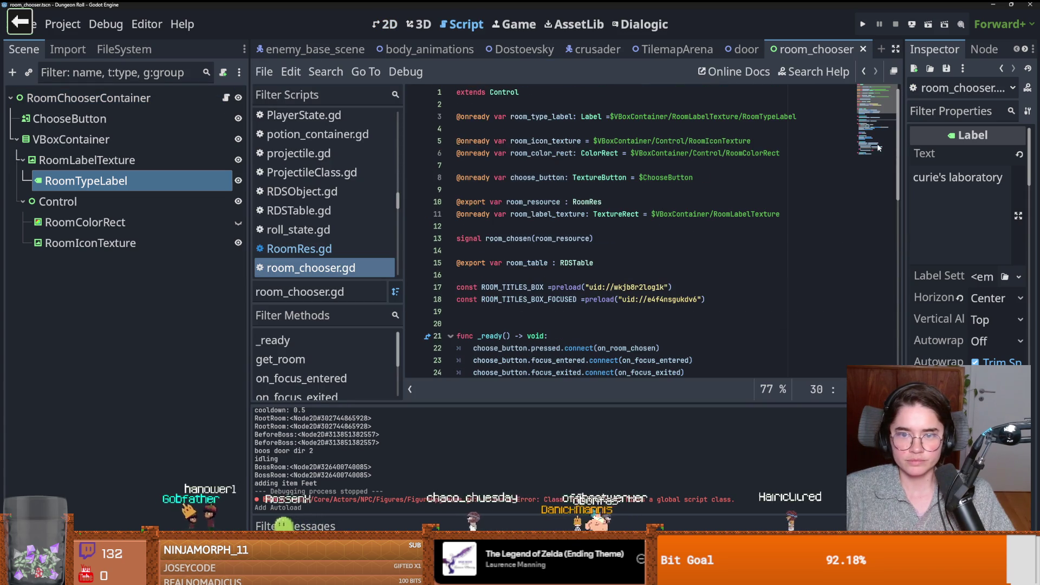
# Step: Find the uses of room_type_label and update_button, and position the caret at the update_button line
pyautogui.doubleClick(541, 117)
pyautogui.scroll(-12, 621, 356)
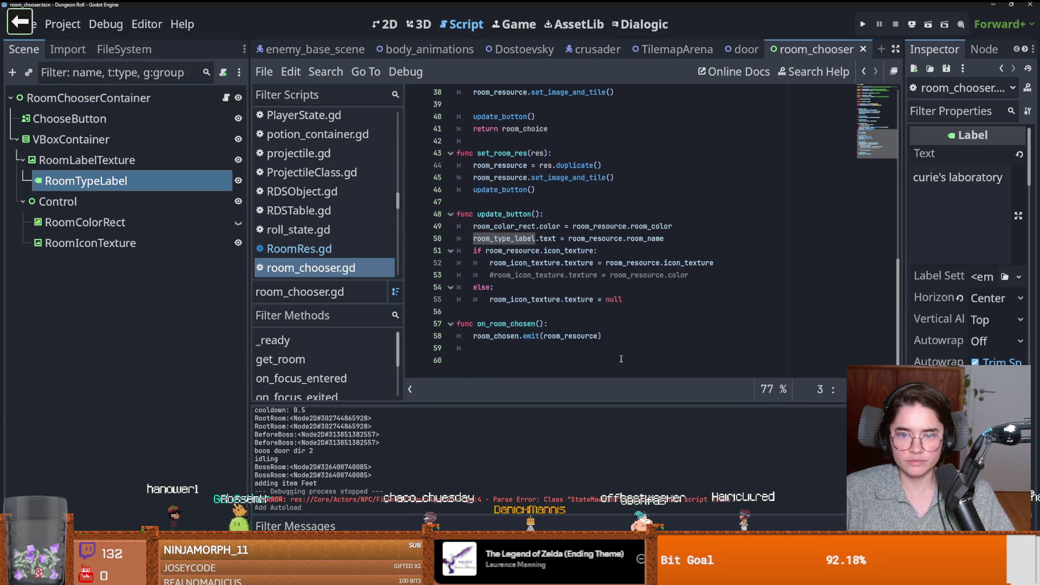
pyautogui.doubleClick(504, 214)
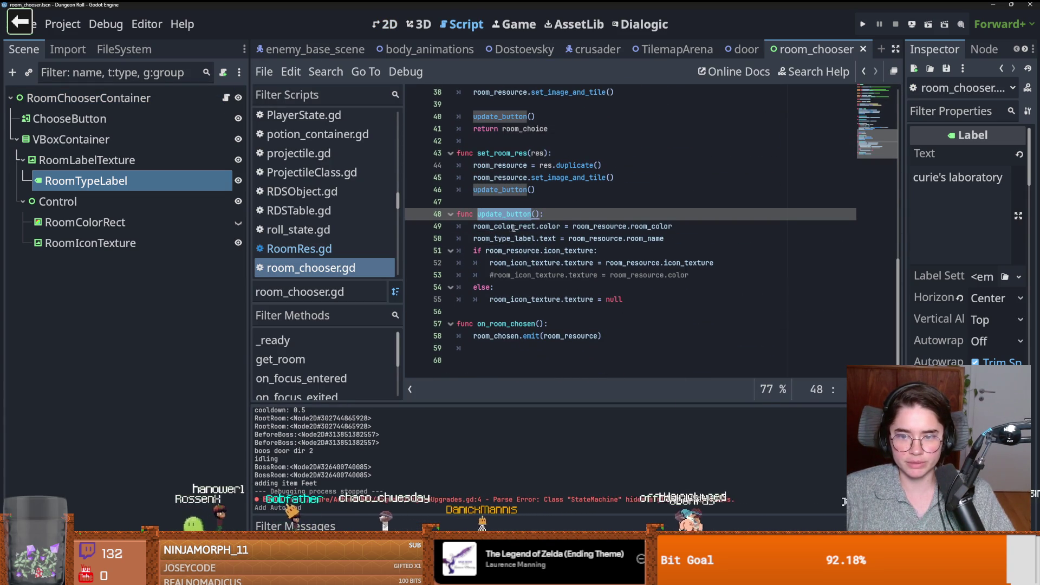
pyautogui.click(514, 240)
pyautogui.click(543, 266)
pyautogui.click(610, 214)
# Step: Add an 'if FigureUpgrades.is_mad:' branch in update_button, indent the original body under else, and save
pyautogui.press('Return')
pyautogui.write('if G')
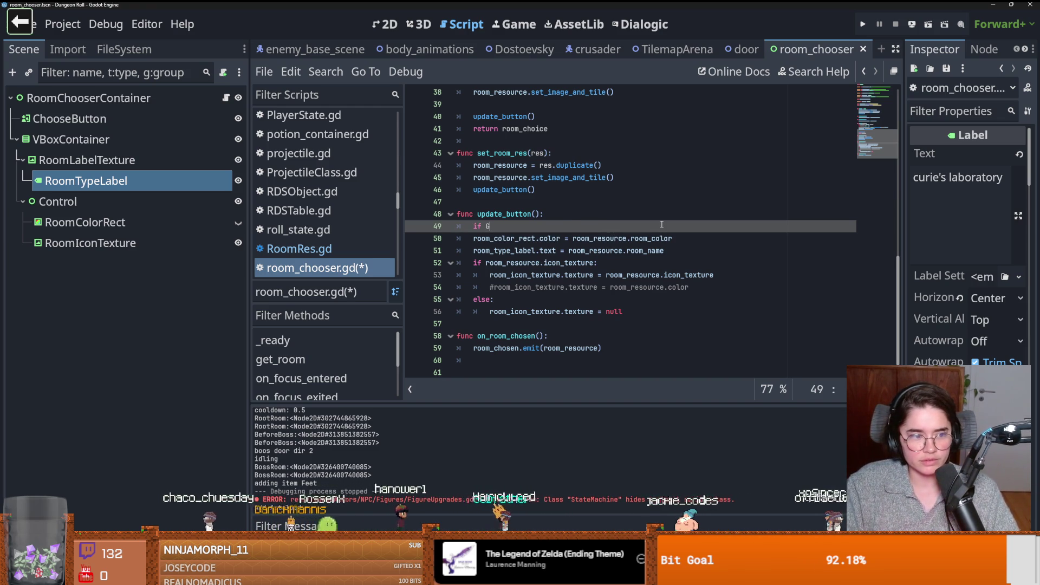
pyautogui.press('BackSpace')
pyautogui.write('Fig')
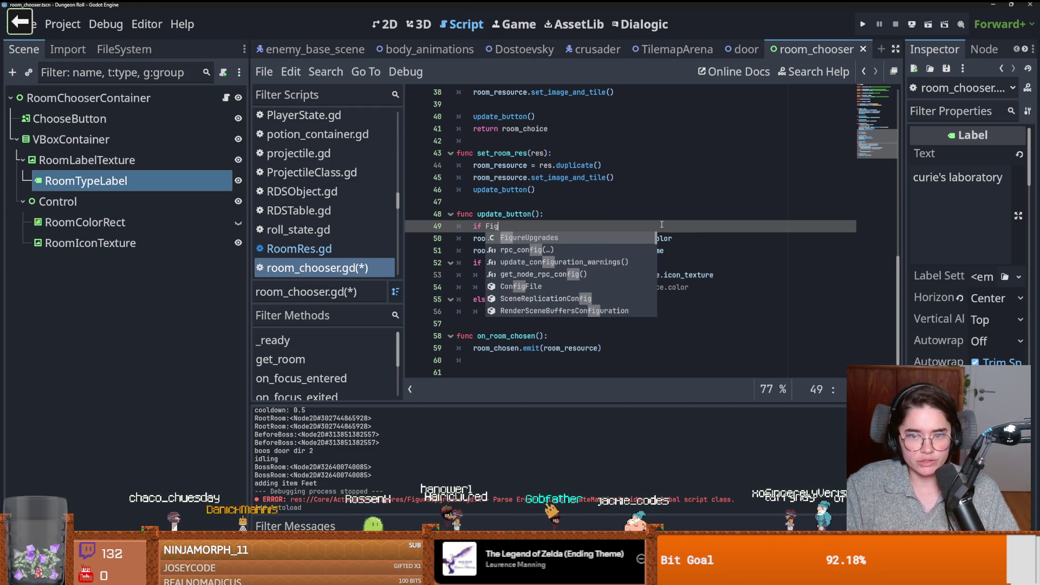
pyautogui.press('Return')
pyautogui.write('is_mad')
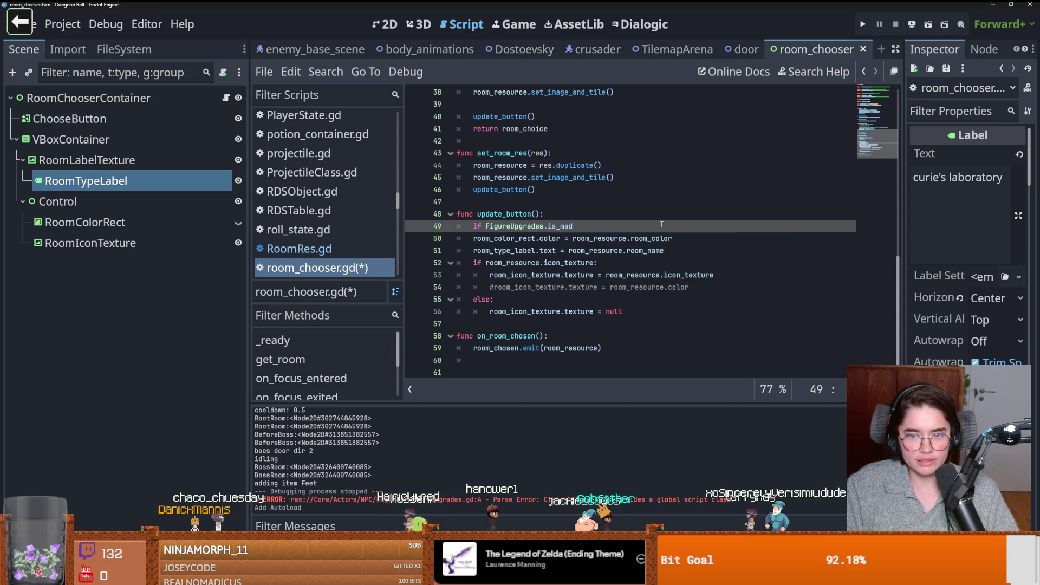
pyautogui.press('Return')
pyautogui.write('pass')
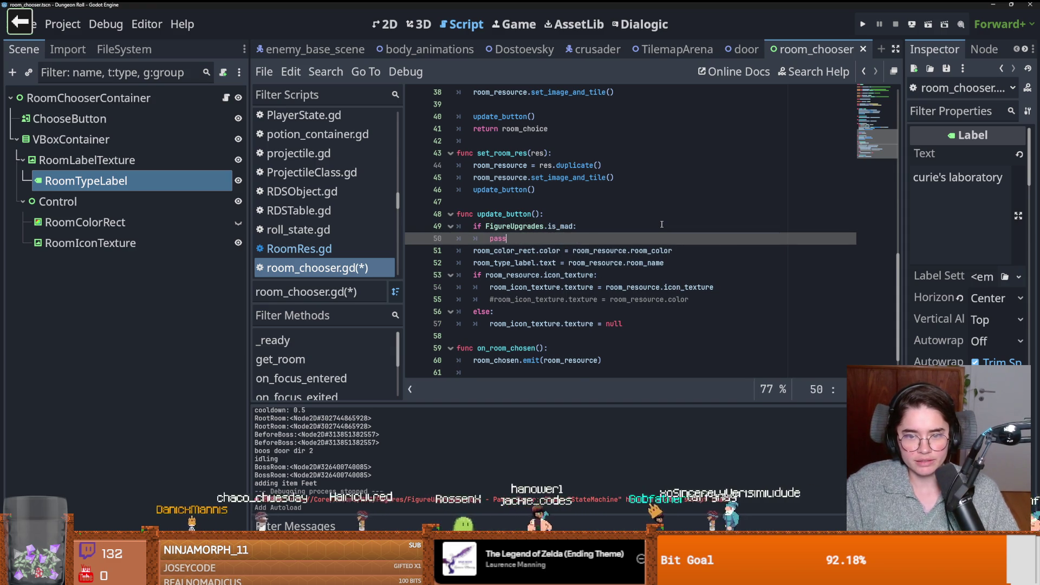
pyautogui.press('Return')
pyautogui.write('else:')
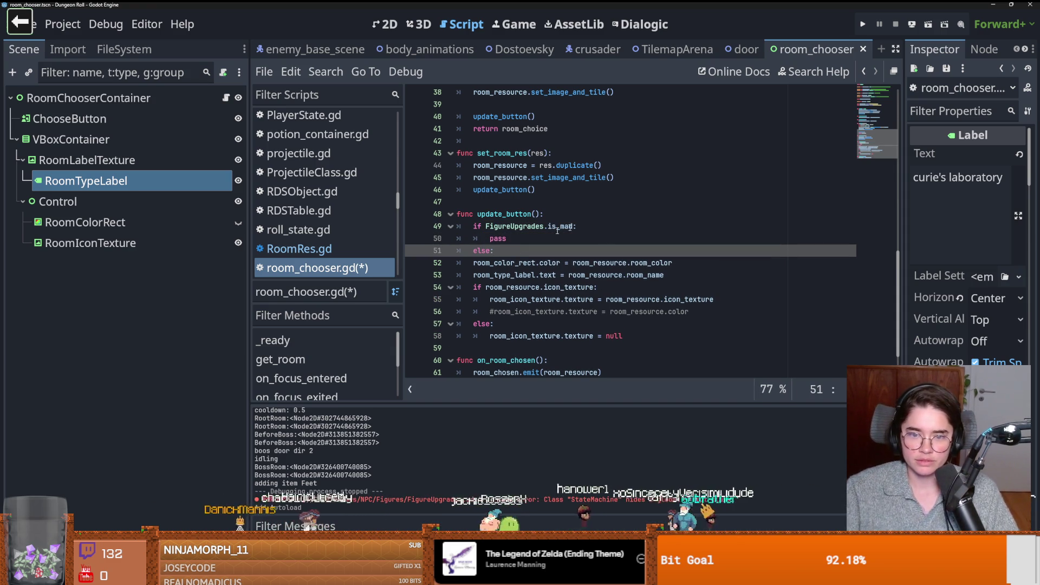
pyautogui.moveTo(470, 264)
pyautogui.mouseDown()
pyautogui.moveTo(541, 311)
pyautogui.moveTo(533, 336)
pyautogui.mouseUp()
pyautogui.press('Tab')
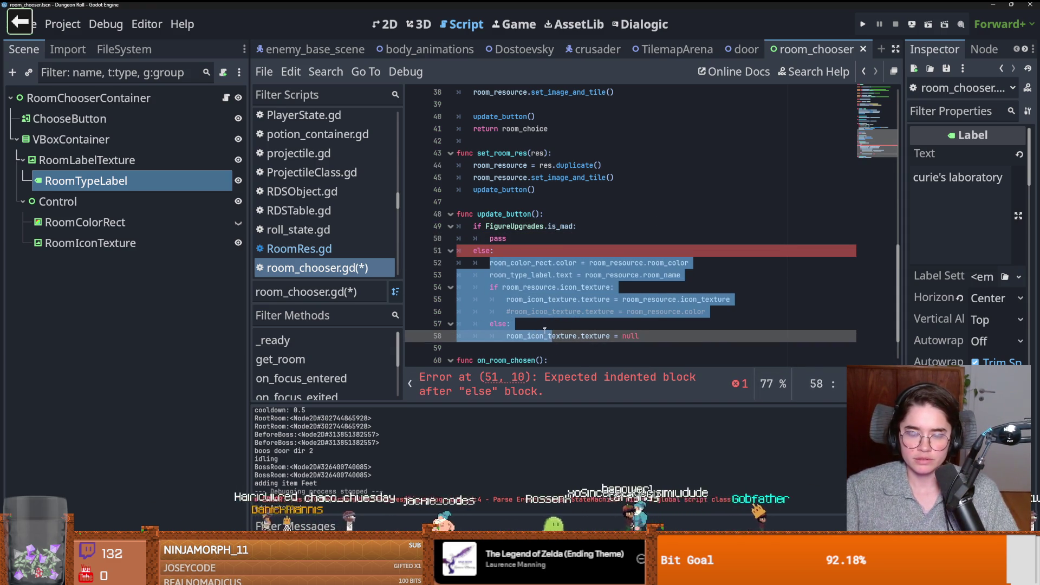
pyautogui.hotkey('ctrl', 's')
# Step: Make the is_mad branch set room_type_label.text to "?????" using the copied assignment, and save
pyautogui.click(590, 263)
pyautogui.moveTo(684, 275); pyautogui.dragTo(490, 275)
pyautogui.hotkey('ctrl', 'c')
pyautogui.doubleClick(499, 239)
pyautogui.hotkey('ctrl', 'v')
pyautogui.moveTo(683, 240); pyautogui.dragTo(586, 240)
pyautogui.write('"""')
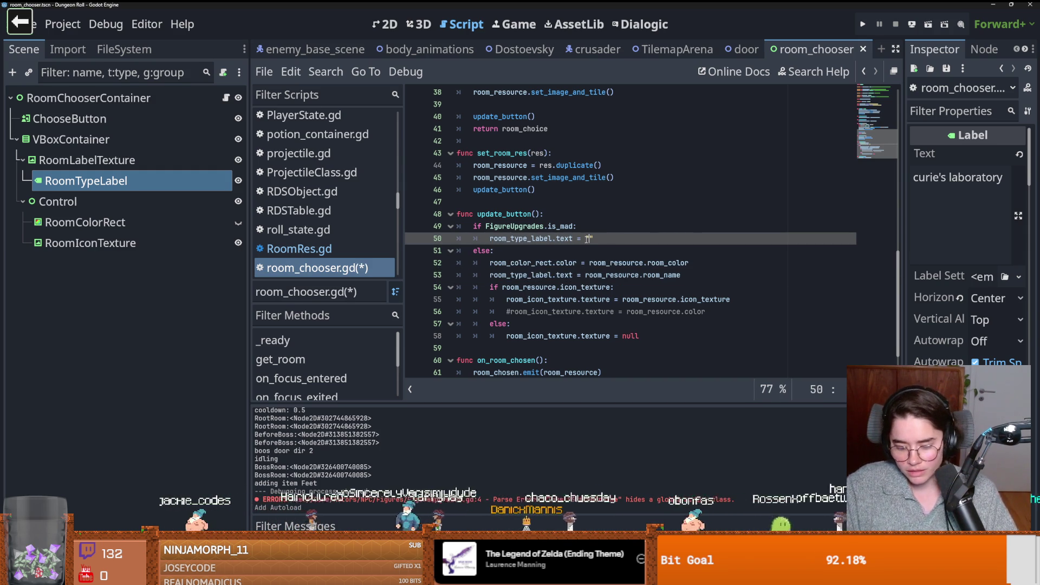
pyautogui.write('?????')
pyautogui.hotkey('ctrl', 's')
# Step: Check room_resource usages and select the RoomColorRect and RoomIconTexture nodes
pyautogui.doubleClick(631, 299)
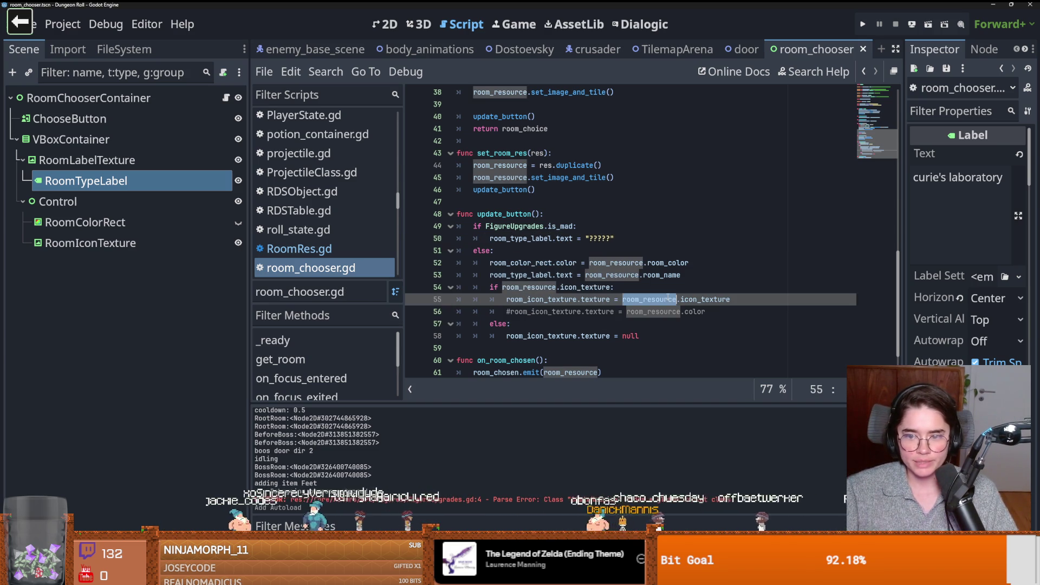
pyautogui.click(89, 229)
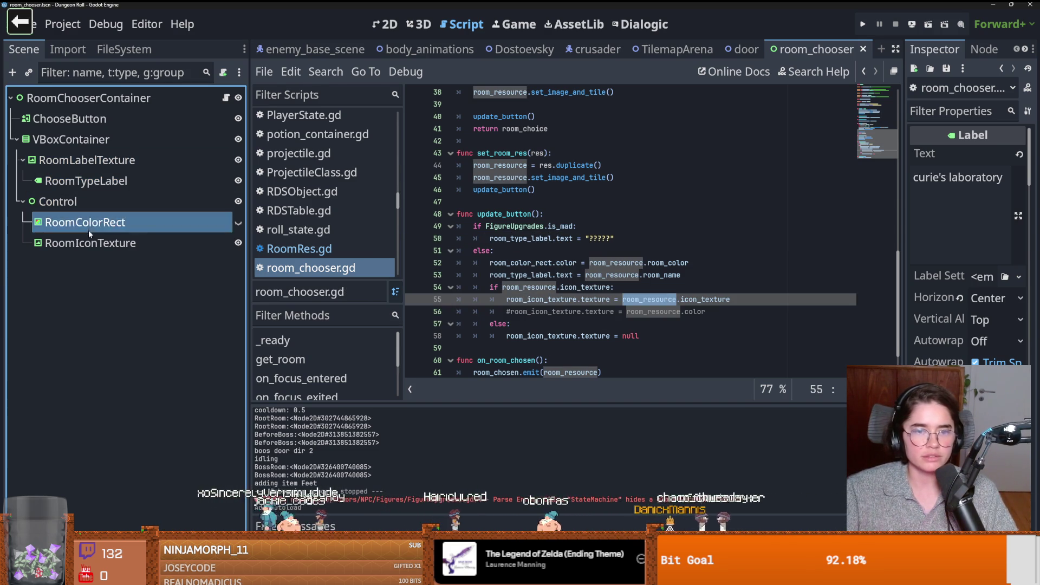
pyautogui.click(89, 243)
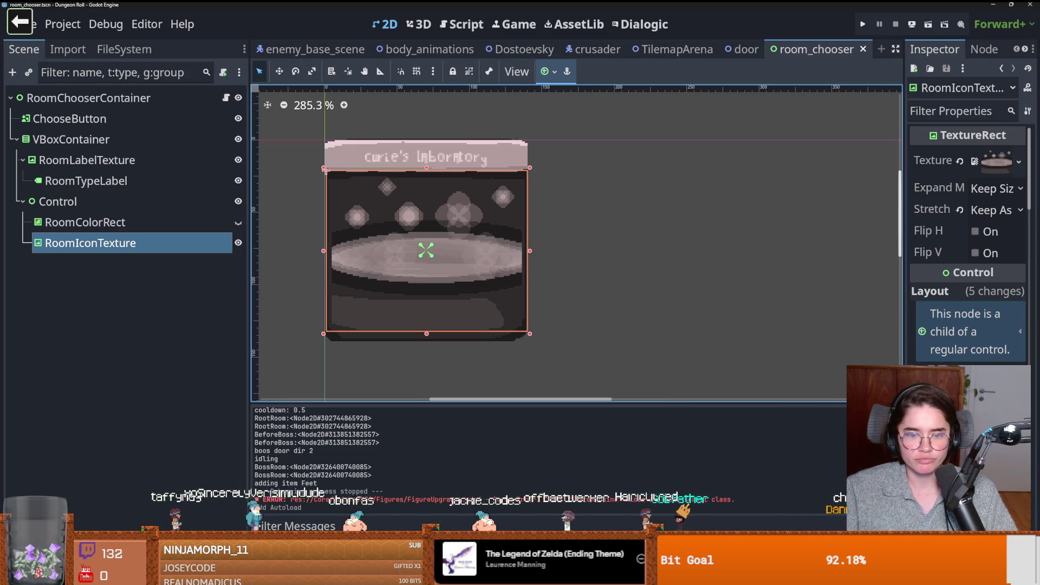
pyautogui.hotkey('alt', 'Tab')
# Step: Clear the Cheer trigger's Min value so it fires only at exactly 1500 bits, then save in Godot
pyautogui.doubleClick(805, 260)
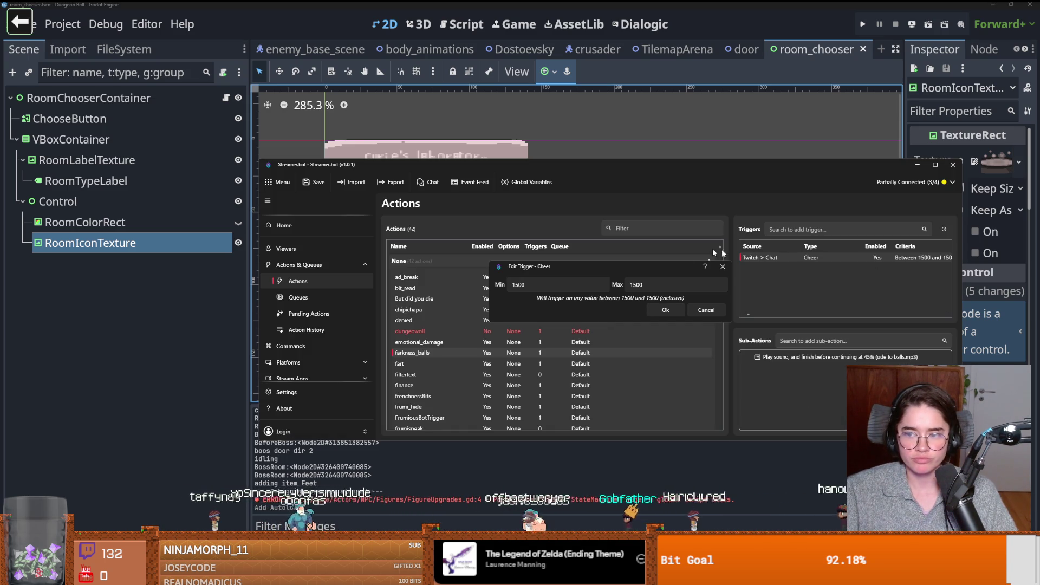
pyautogui.doubleClick(542, 285)
pyautogui.press('BackSpace')
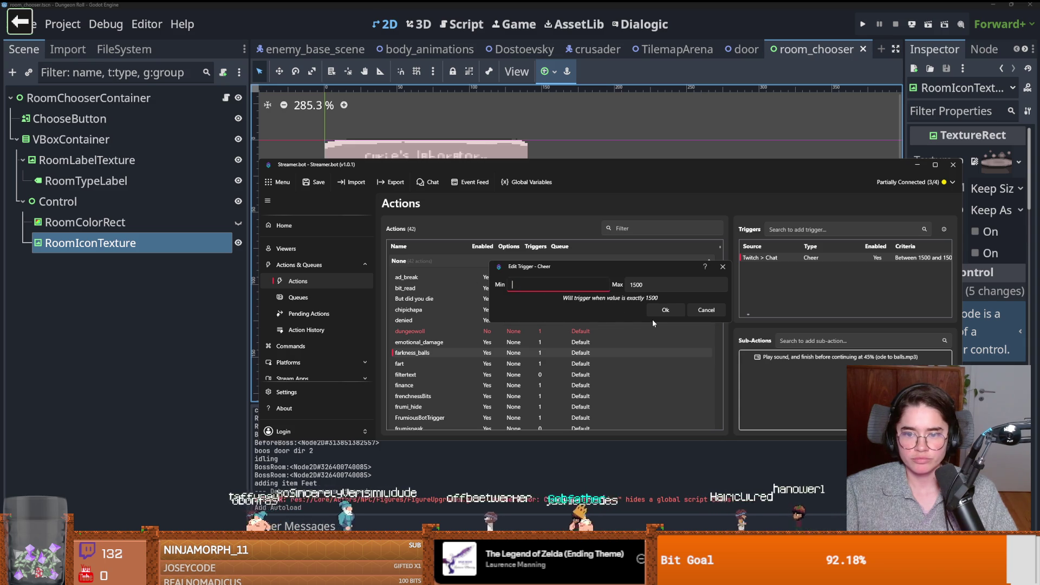
pyautogui.click(666, 312)
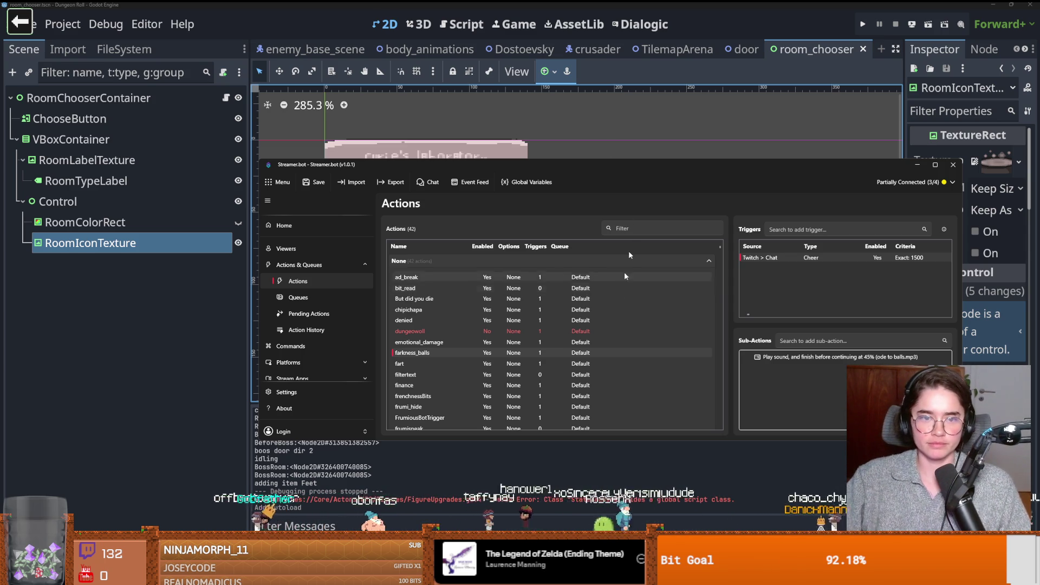
pyautogui.click(615, 119)
pyautogui.hotkey('ctrl', 's')
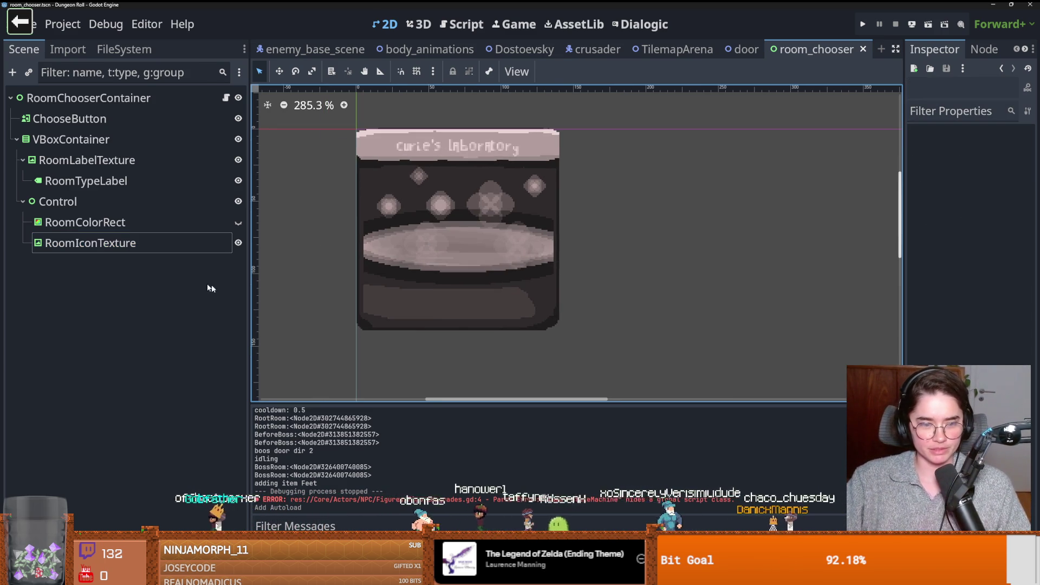
# Step: Select RoomIconTexture, widen the Inspector, and look through its Texture property options and file picker
pyautogui.click(127, 244)
pyautogui.moveTo(990, 161)
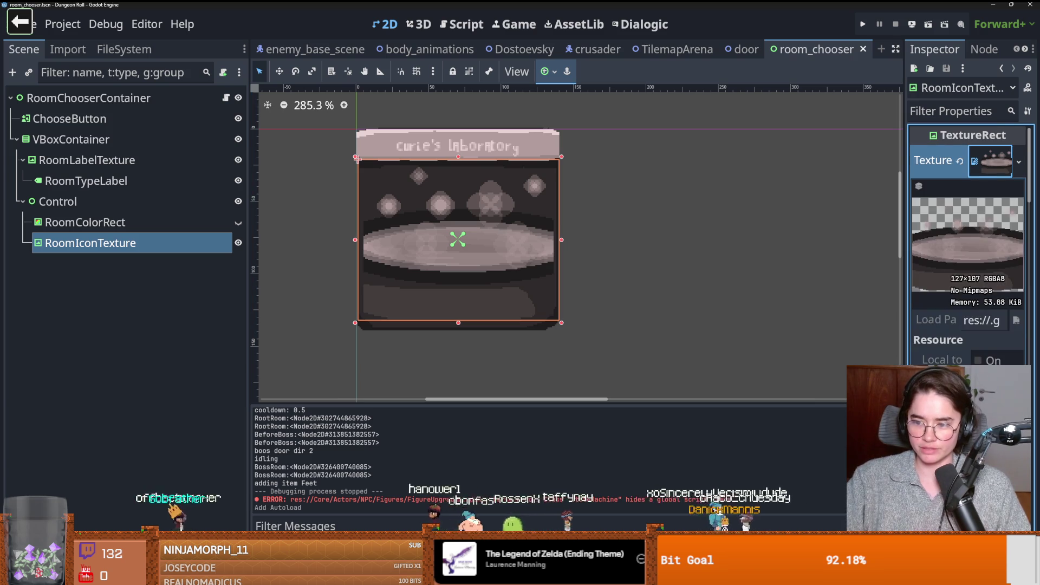
pyautogui.scroll(-4, 907, 301)
pyautogui.moveTo(903, 300); pyautogui.dragTo(678, 301)
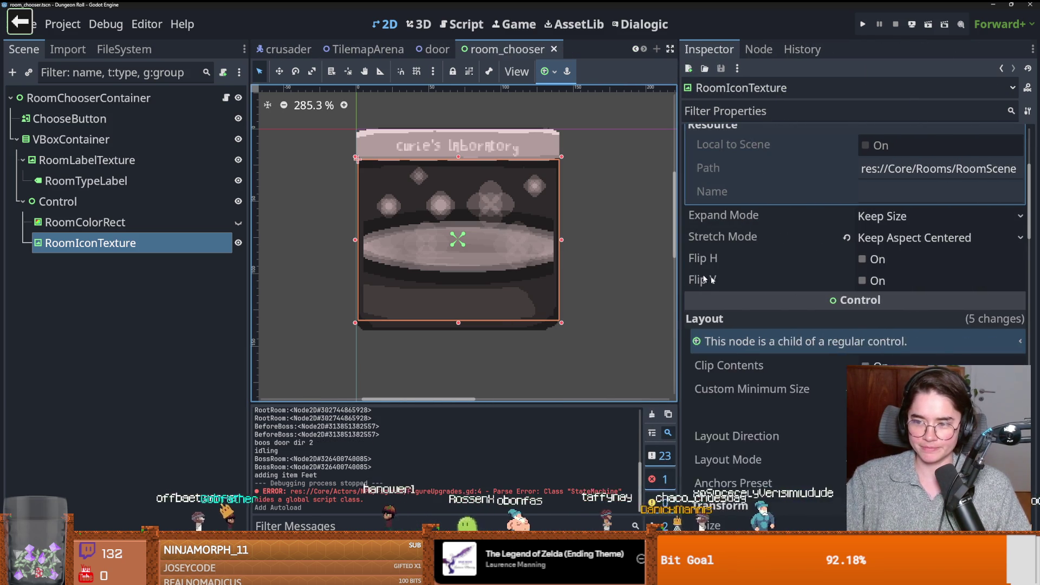
pyautogui.scroll(3, 866, 355)
pyautogui.click(934, 172)
pyautogui.click(935, 172)
pyautogui.click(1018, 161)
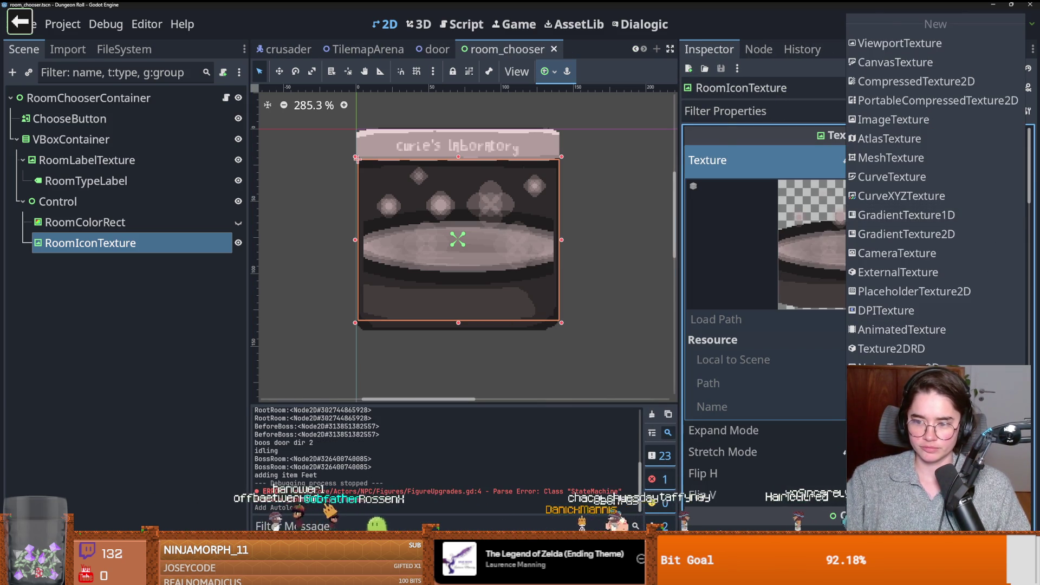
pyautogui.click(921, 401)
pyautogui.click(712, 122)
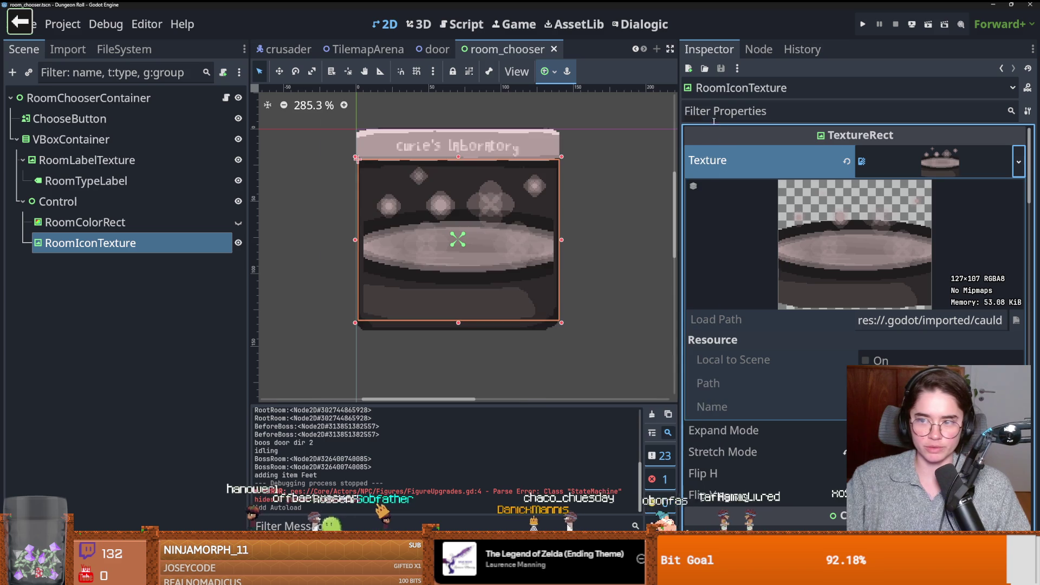
pyautogui.click(966, 161)
pyautogui.click(966, 160)
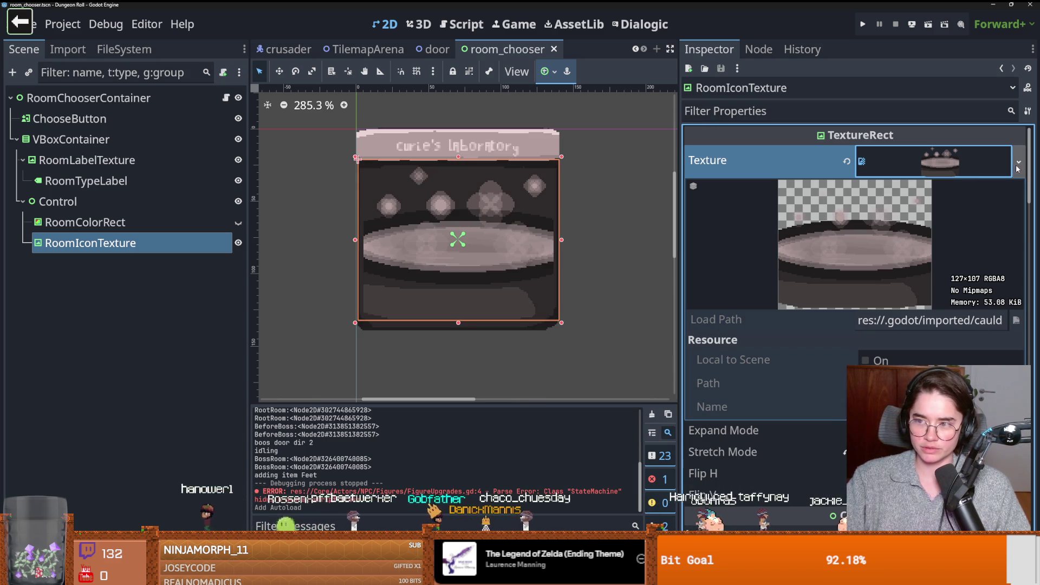
pyautogui.click(1018, 162)
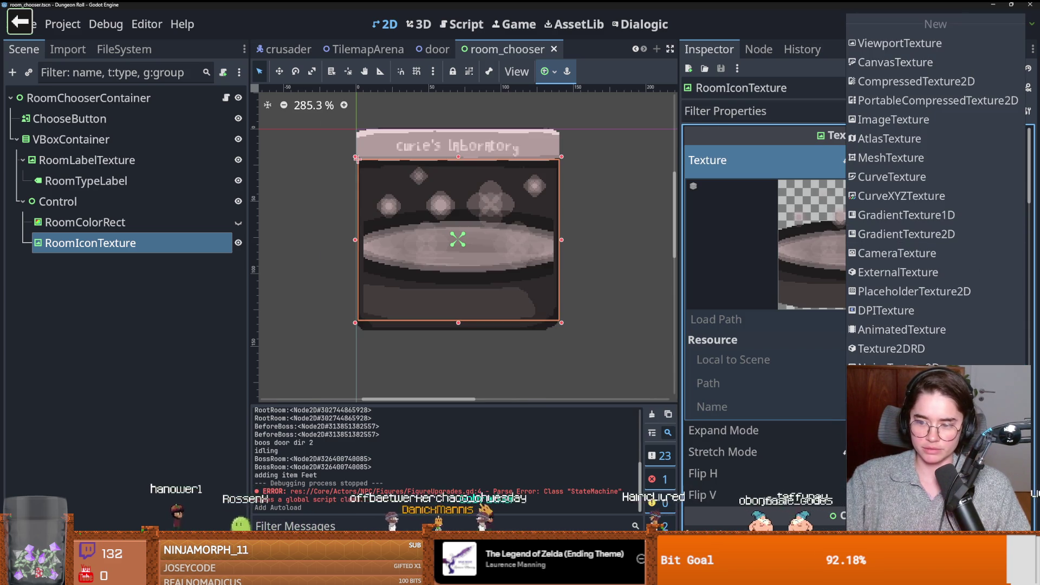
# Step: Find cauldron.png under MiscRooms/CauldronRoom and open its folder in the file manager
pyautogui.click(124, 49)
pyautogui.scroll(-10, 146, 421)
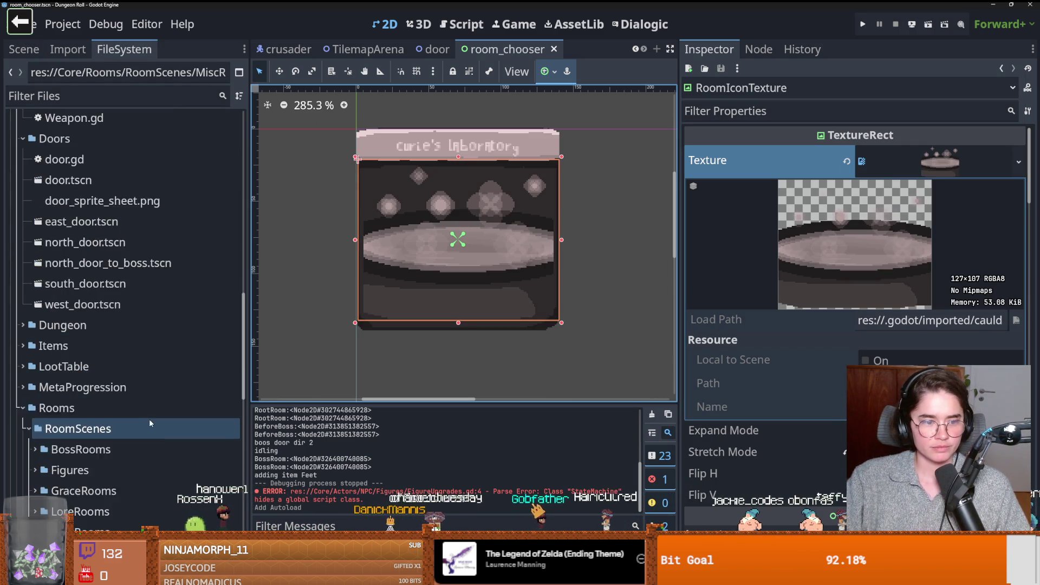
pyautogui.scroll(5, 148, 423)
pyautogui.moveTo(206, 300)
pyautogui.mouseDown()
pyautogui.moveTo(210, 322)
pyautogui.moveTo(187, 301)
pyautogui.moveTo(204, 300)
pyautogui.mouseUp()
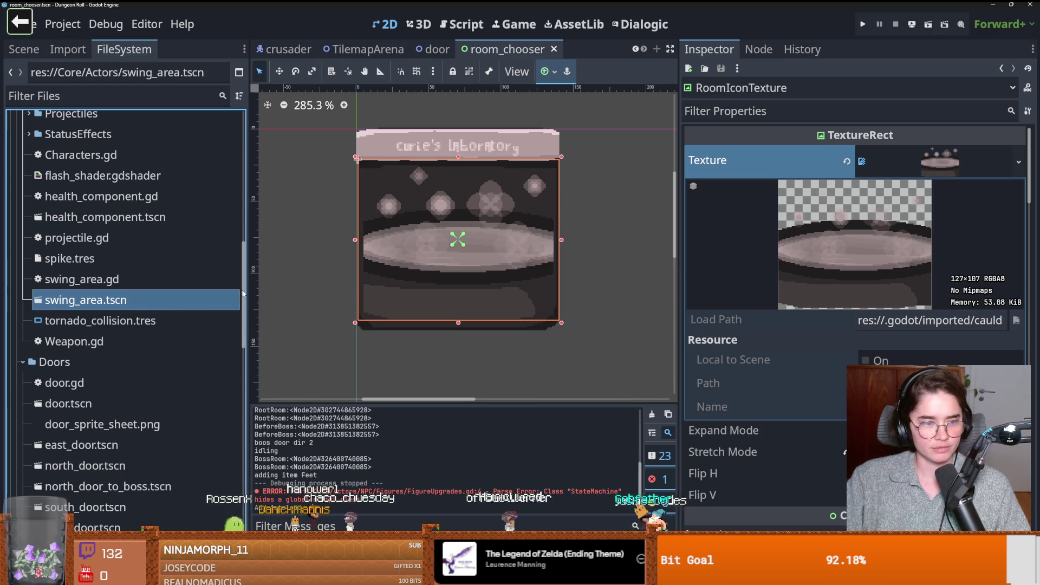
pyautogui.scroll(-10, 243, 290)
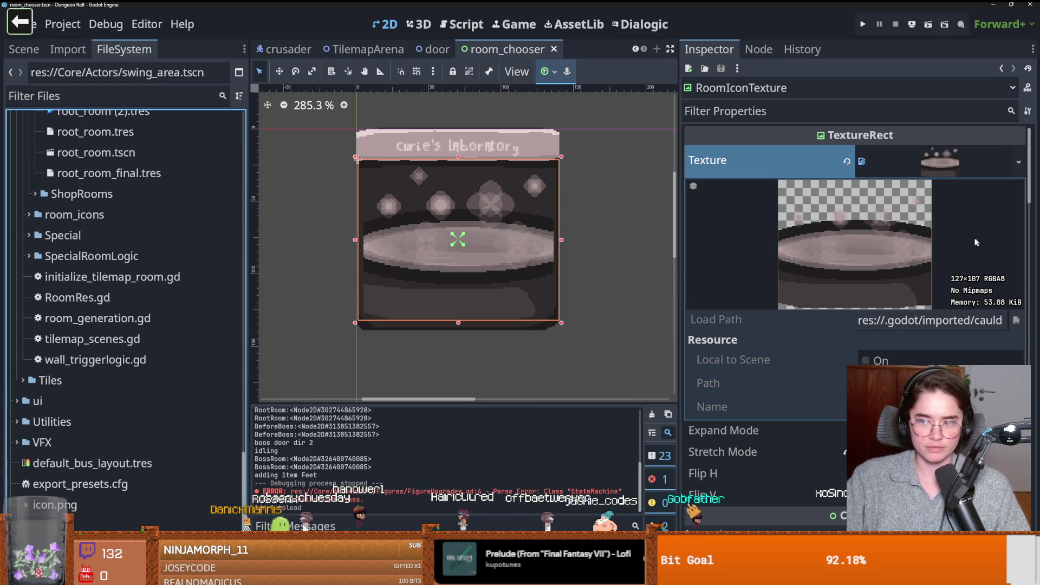
pyautogui.click(1018, 161)
pyautogui.scroll(10, 100, 292)
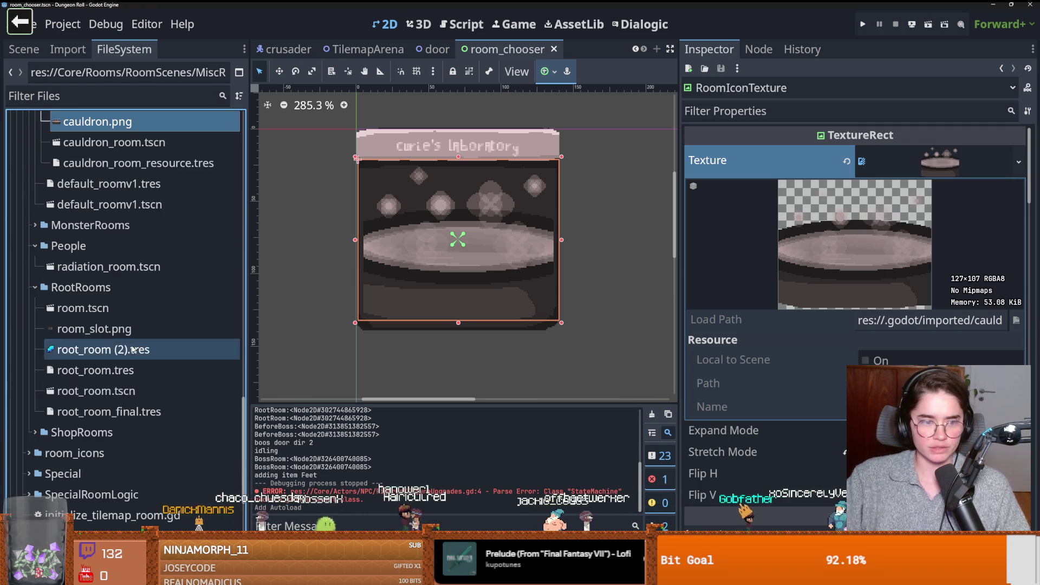
pyautogui.rightClick(100, 290)
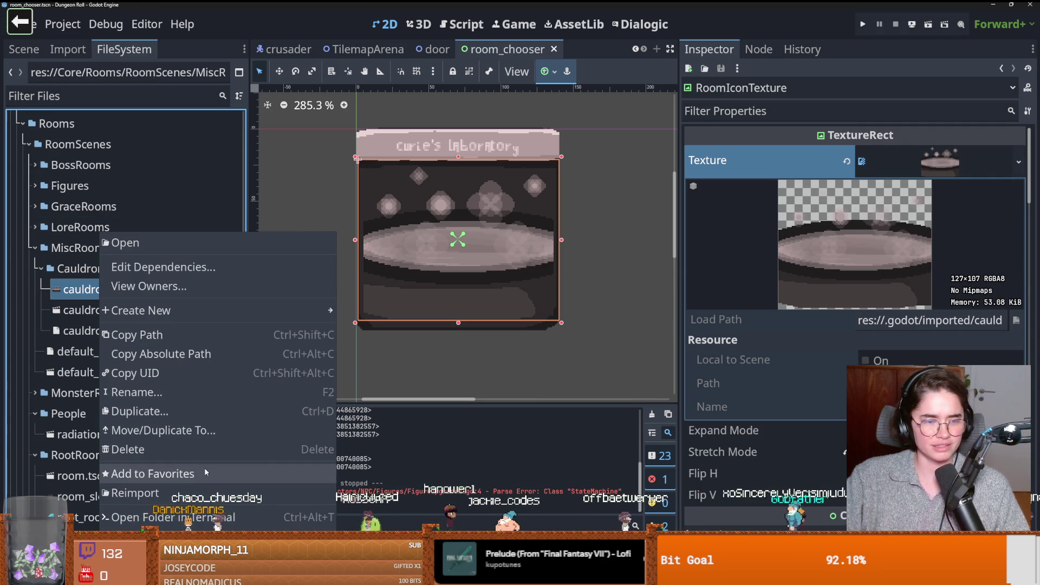
pyautogui.click(327, 264)
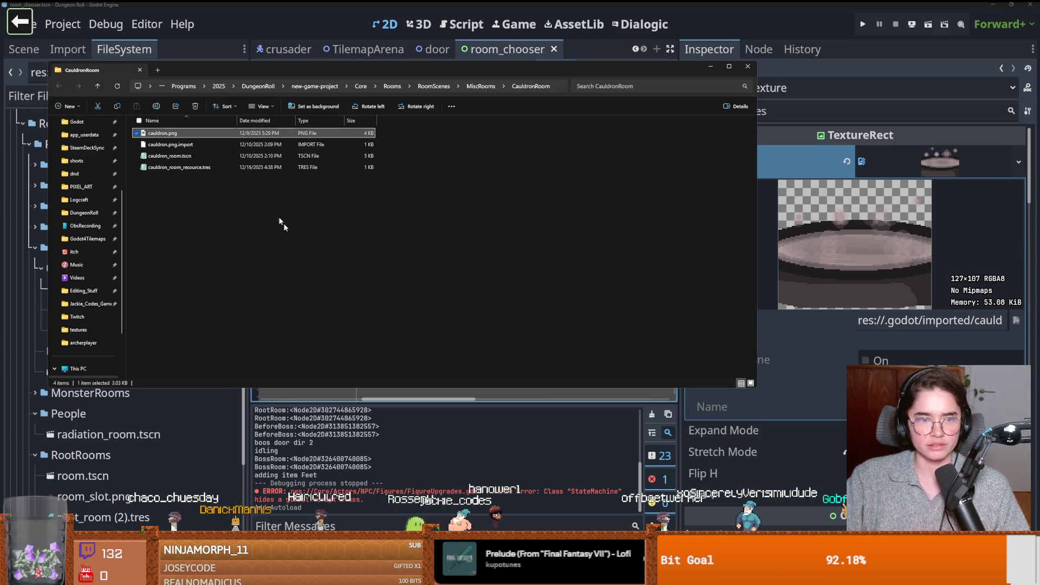
# Step: Preview cauldron.png in the image viewer, then close the viewer and the CauldronRoom folder window
pyautogui.doubleClick(169, 139)
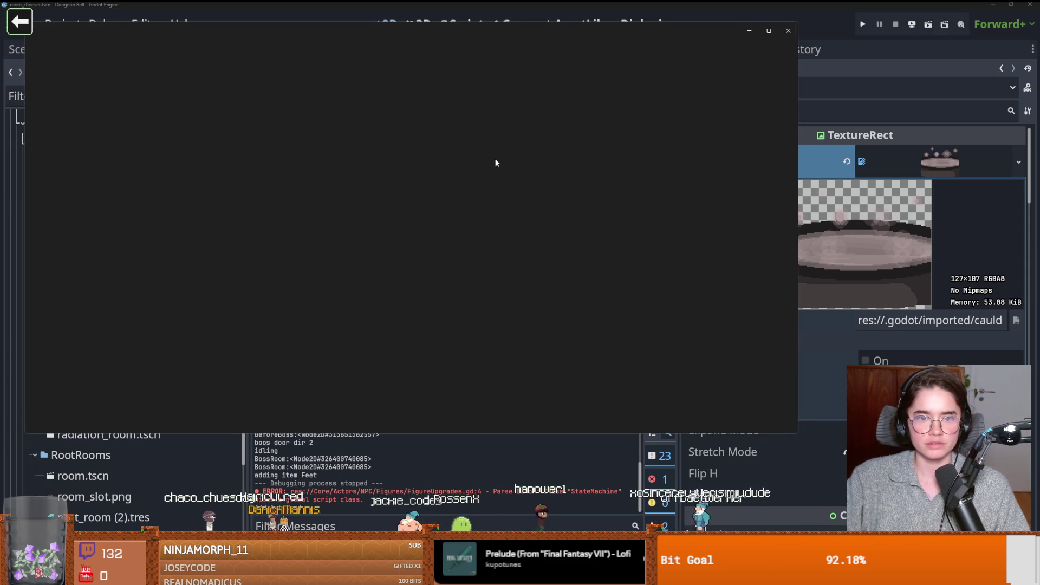
pyautogui.click(786, 35)
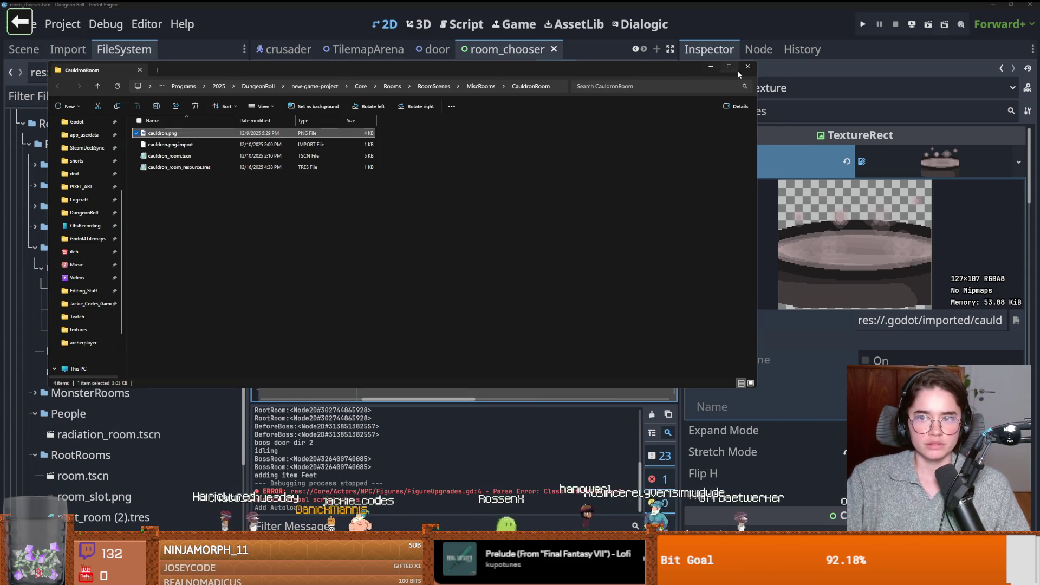
pyautogui.click(747, 66)
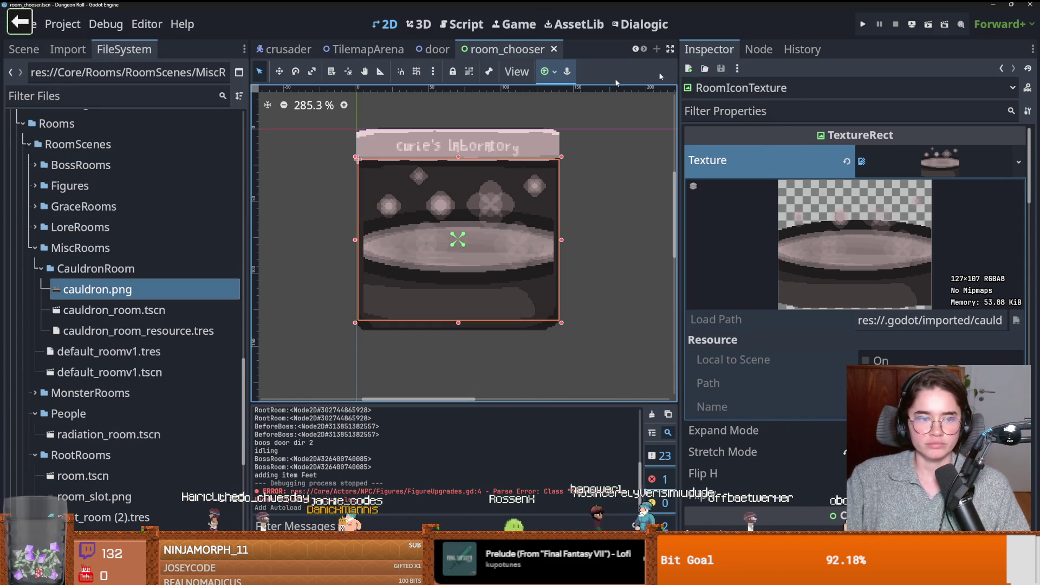
# Step: Open cauldron.png from the CauldronRoom folder in the pixel art editor and bring Aseprite forward
pyautogui.click(27, 259)
pyautogui.moveTo(25, 255)
pyautogui.mouseDown()
pyautogui.moveTo(33, 273)
pyautogui.moveTo(96, 251)
pyautogui.mouseUp()
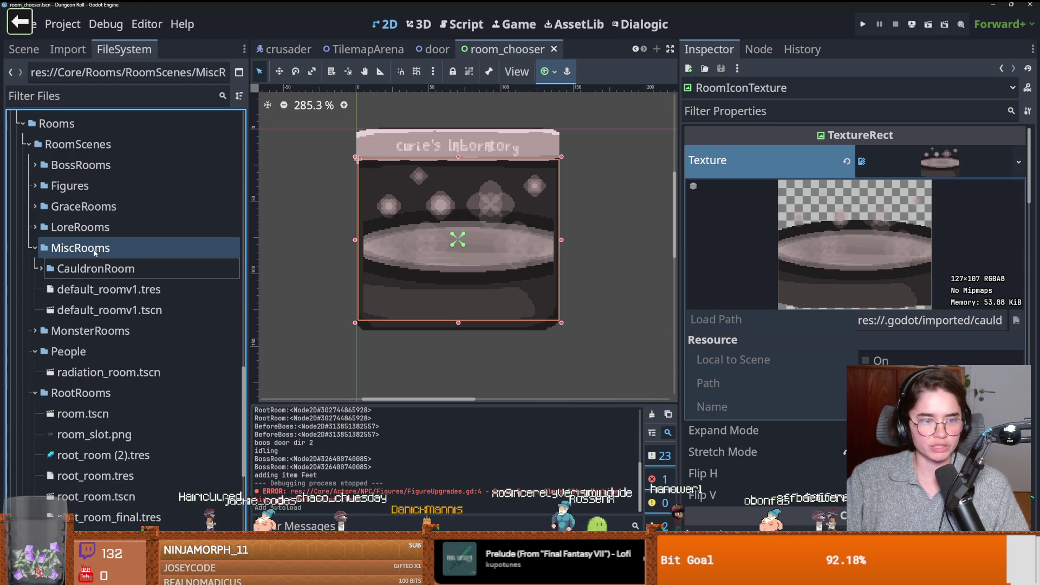
pyautogui.doubleClick(96, 269)
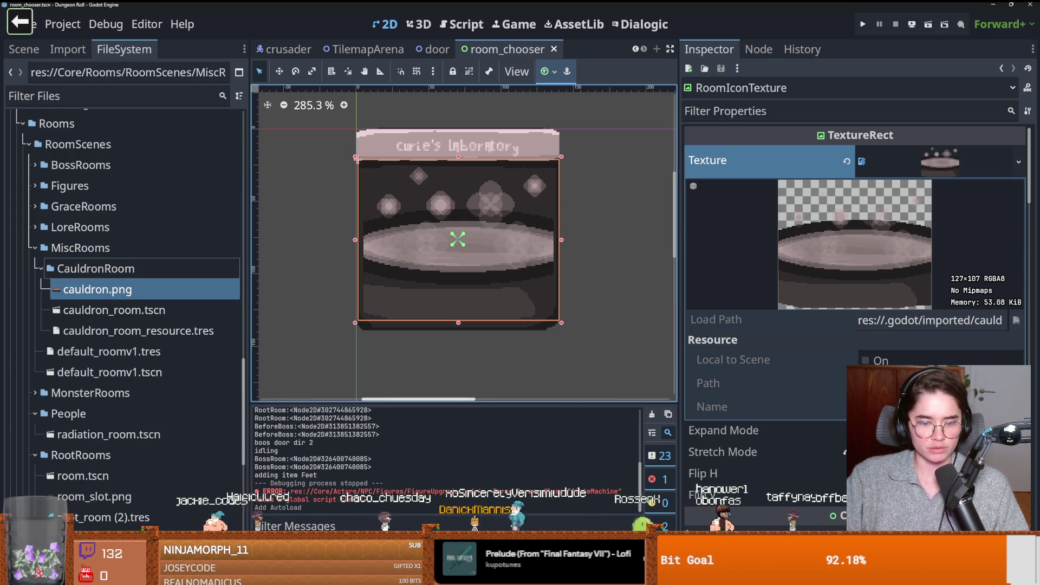
pyautogui.doubleClick(98, 289)
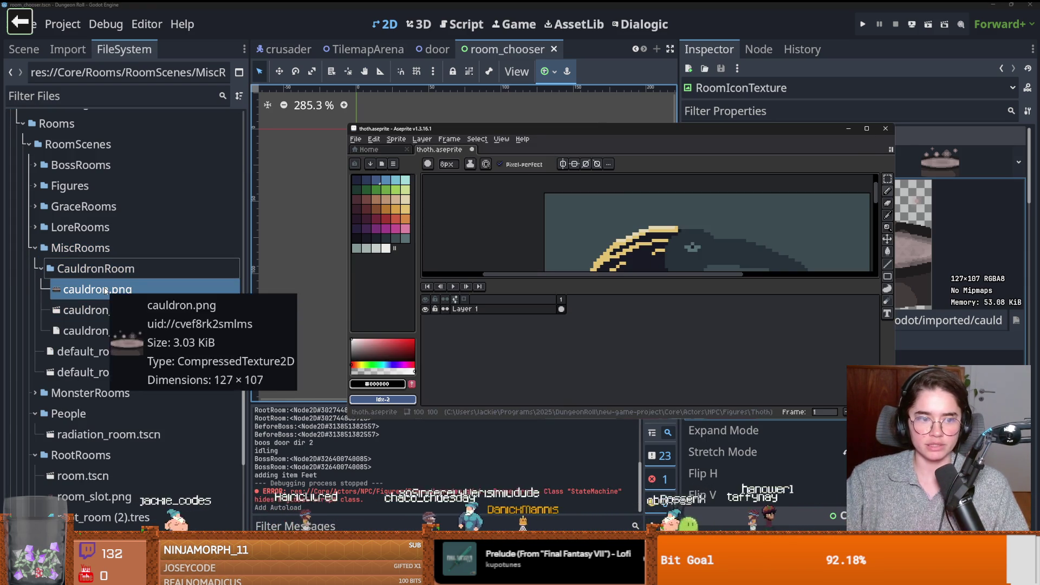
pyautogui.rightClick(105, 290)
pyautogui.click(157, 536)
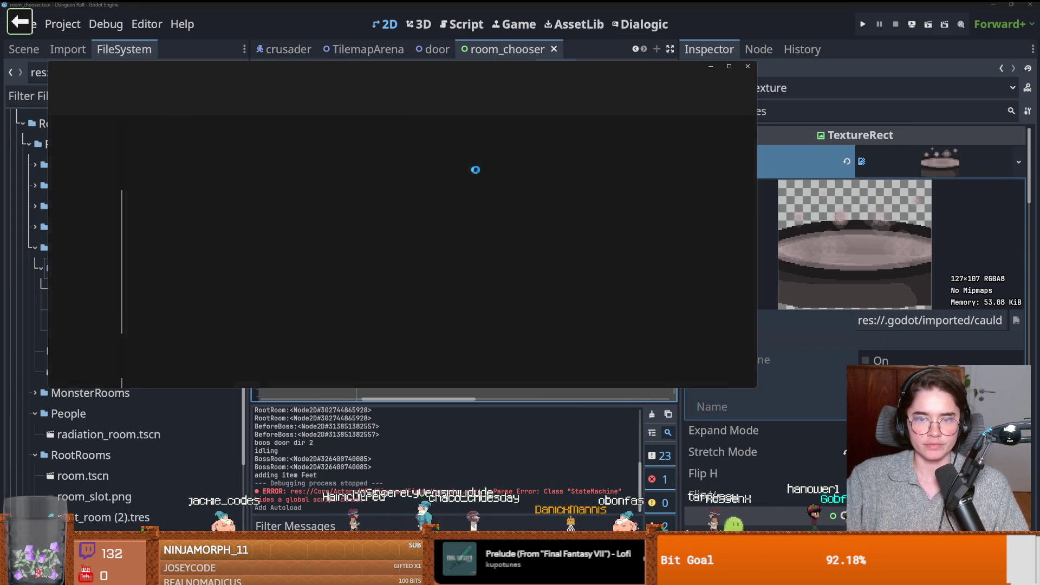
pyautogui.hotkey('alt', 'Tab')
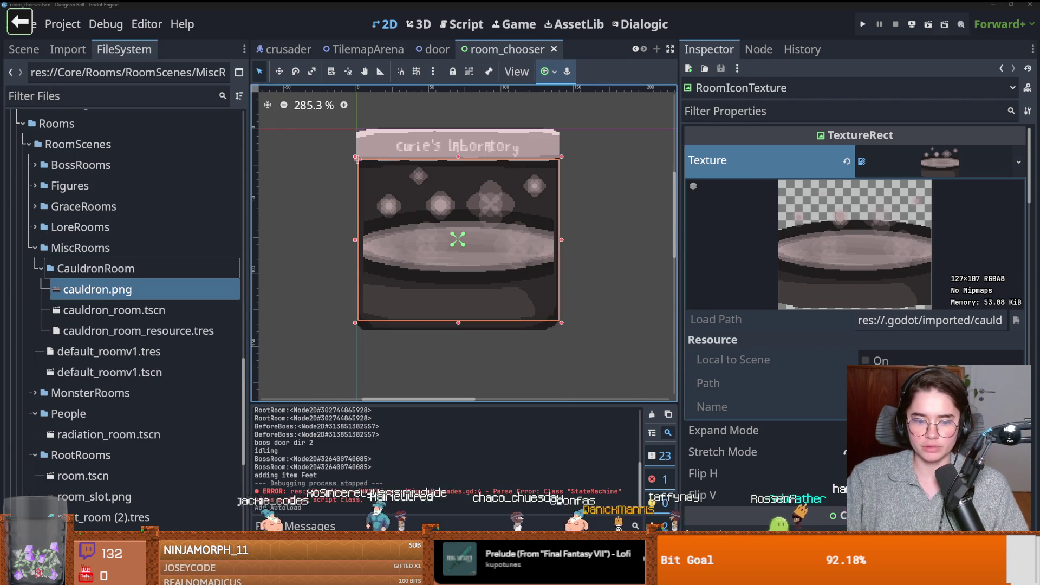
pyautogui.hotkey('alt', 'Tab')
# Step: Load cauldron.png into full-screen Aseprite and check its canvas dimensions with Canvas Size
pyautogui.moveTo(564, 207); pyautogui.dragTo(563, 207)
pyautogui.click(867, 129)
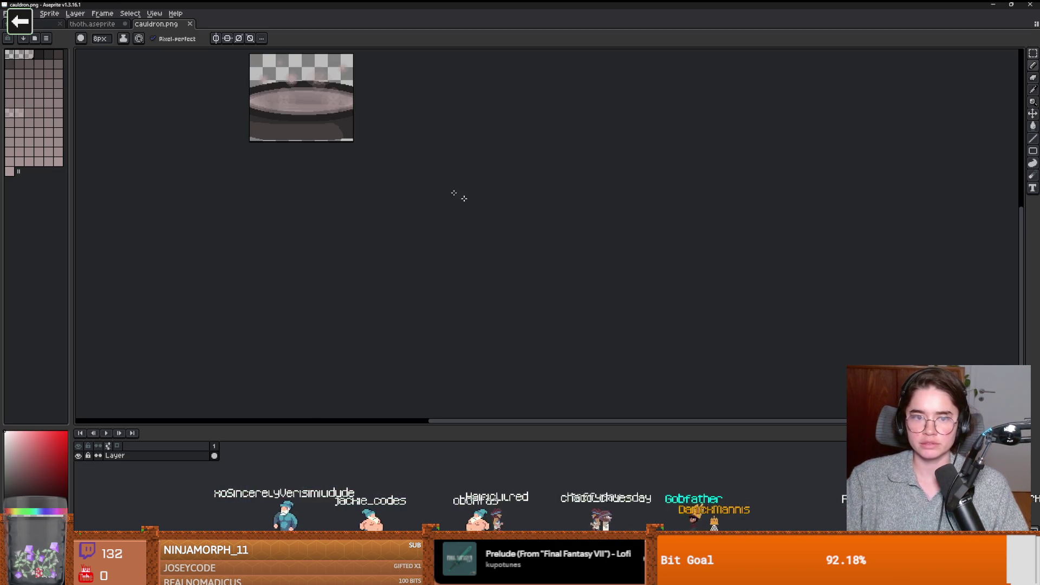
pyautogui.scroll(3, 494, 274)
pyautogui.hotkey('ctrl', 'alt', 'c')
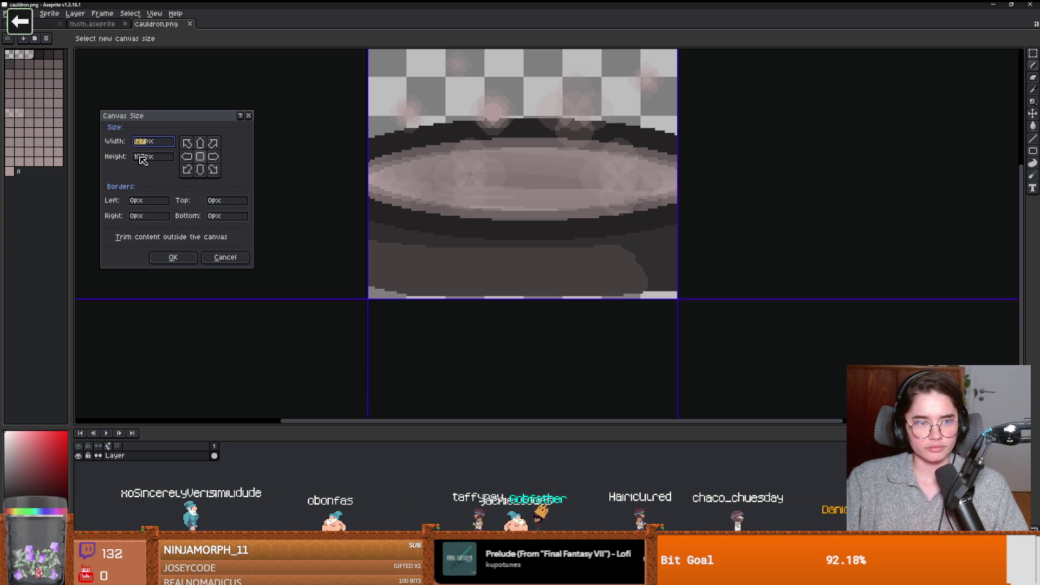
pyautogui.click(252, 119)
pyautogui.hotkey('ctrl', 'a')
pyautogui.click(24, 13)
pyautogui.press('Escape')
# Step: Create a new 127-pixel-wide sprite, correct its canvas height via Canvas Size, and pick a light colour
pyautogui.hotkey('ctrl', 'n')
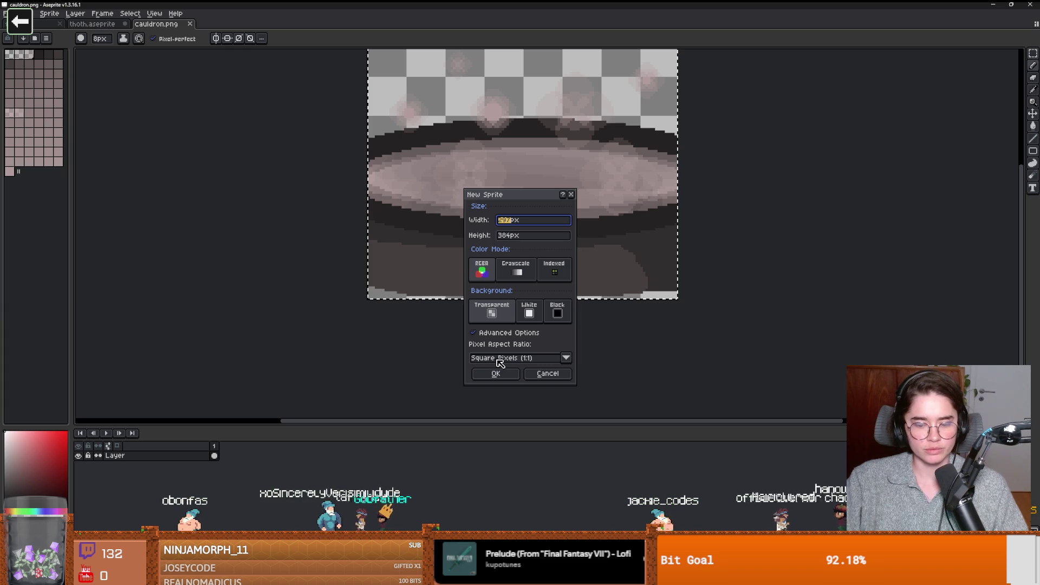
pyautogui.write('127')
pyautogui.press('Tab')
pyautogui.write('10')
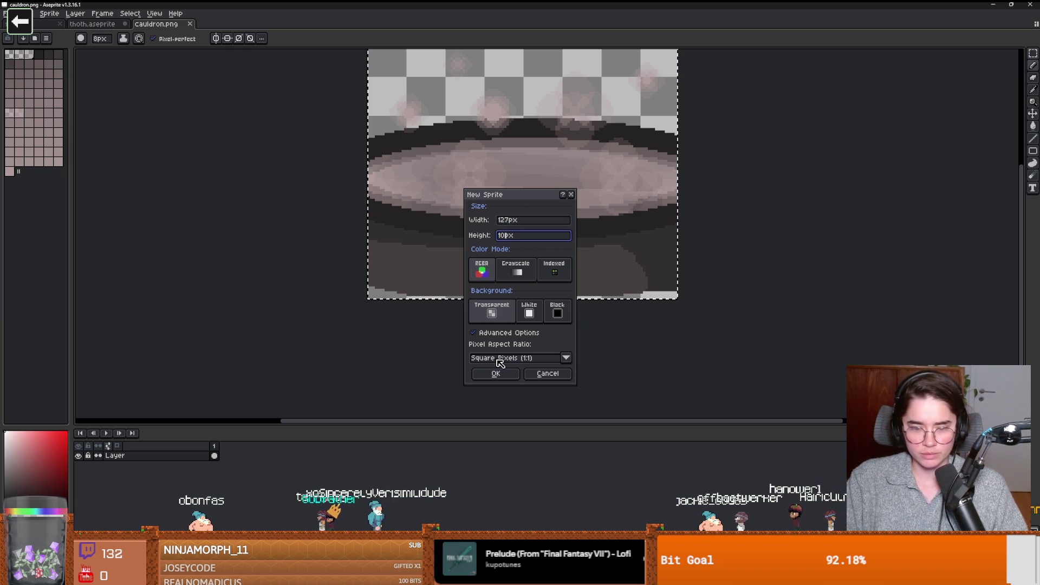
pyautogui.press('Return')
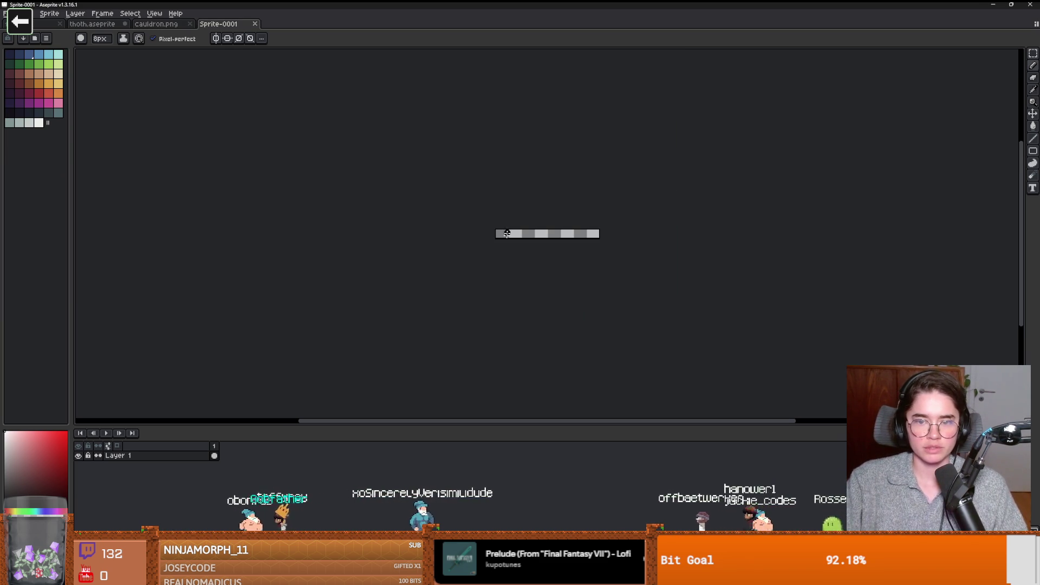
pyautogui.hotkey('ctrl', 'alt', 'c')
pyautogui.click(144, 157)
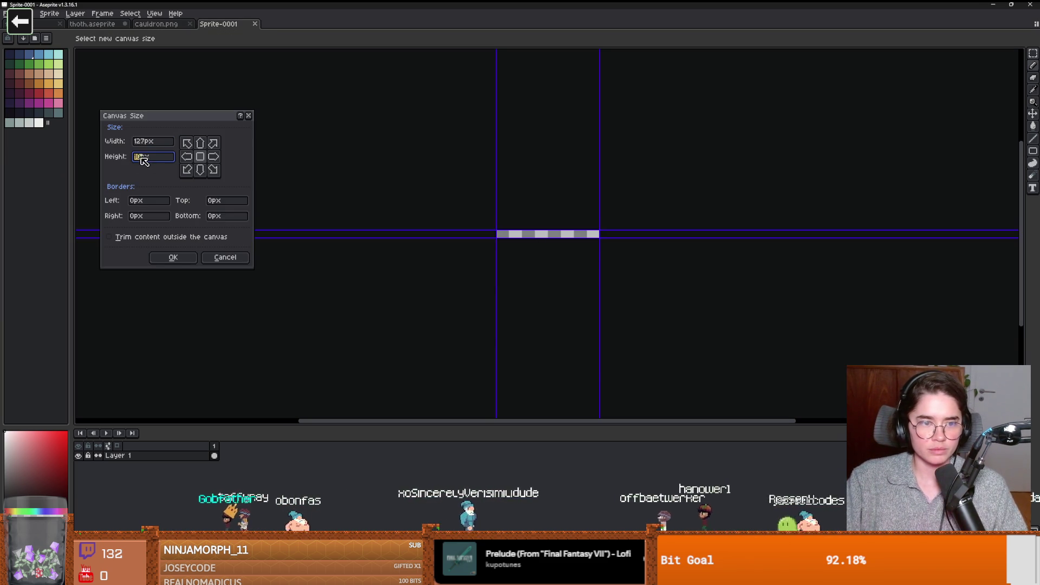
pyautogui.write('100')
pyautogui.press('Return')
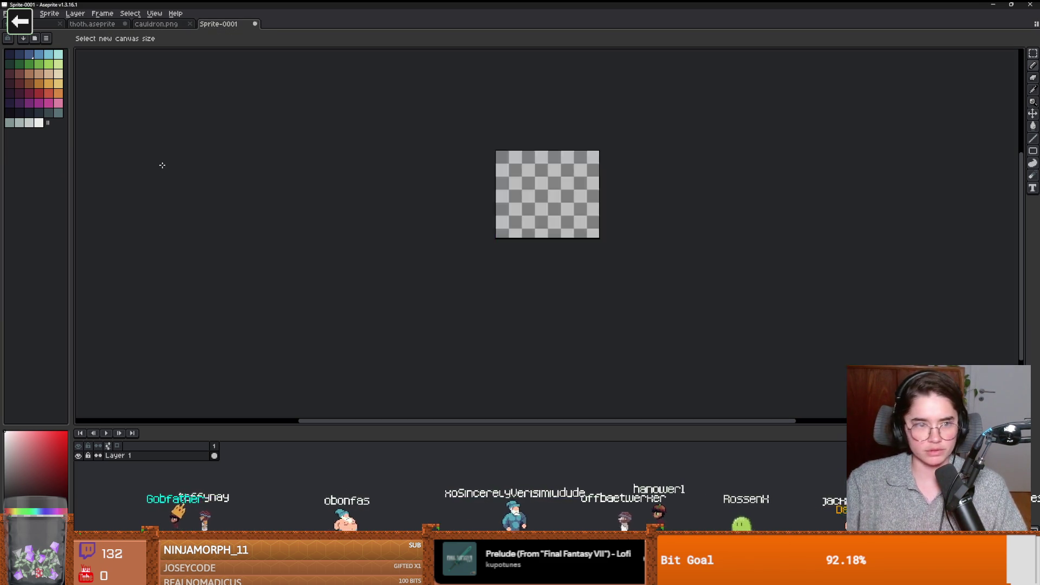
pyautogui.click(39, 121)
pyautogui.moveTo(356, 6); pyautogui.dragTo(351, 244)
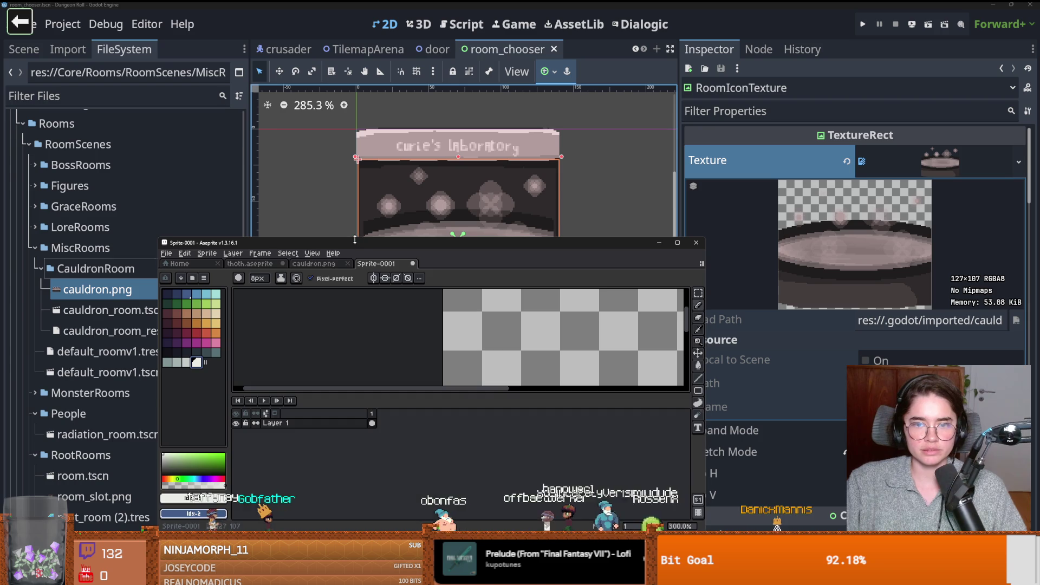
# Step: Answer the thoth.aseprite save prompt, toggle RoomIconTexture's visibility in Godot, then return to full-screen Sprite-0001
pyautogui.click(697, 242)
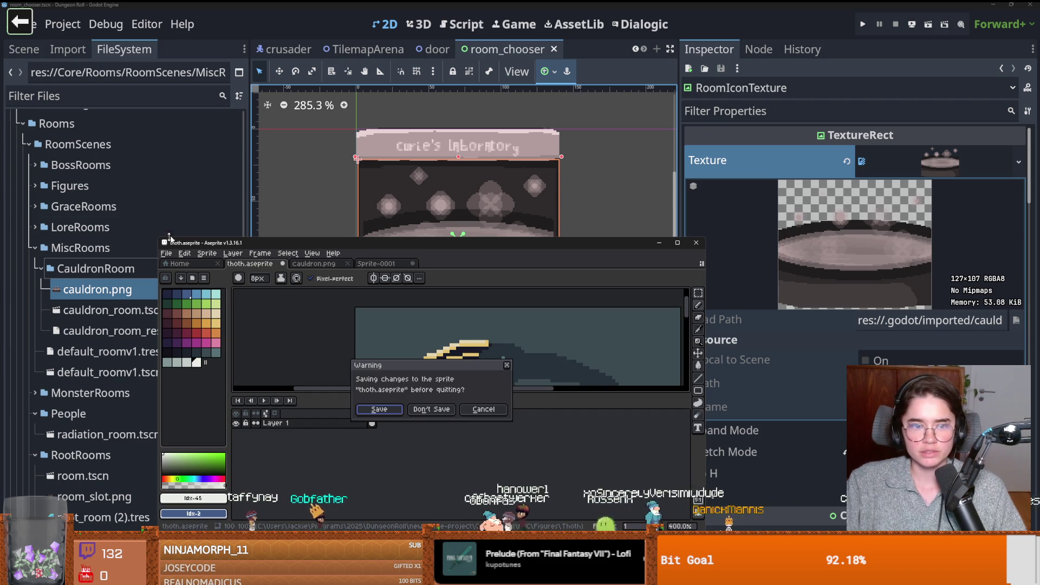
pyautogui.press('Return')
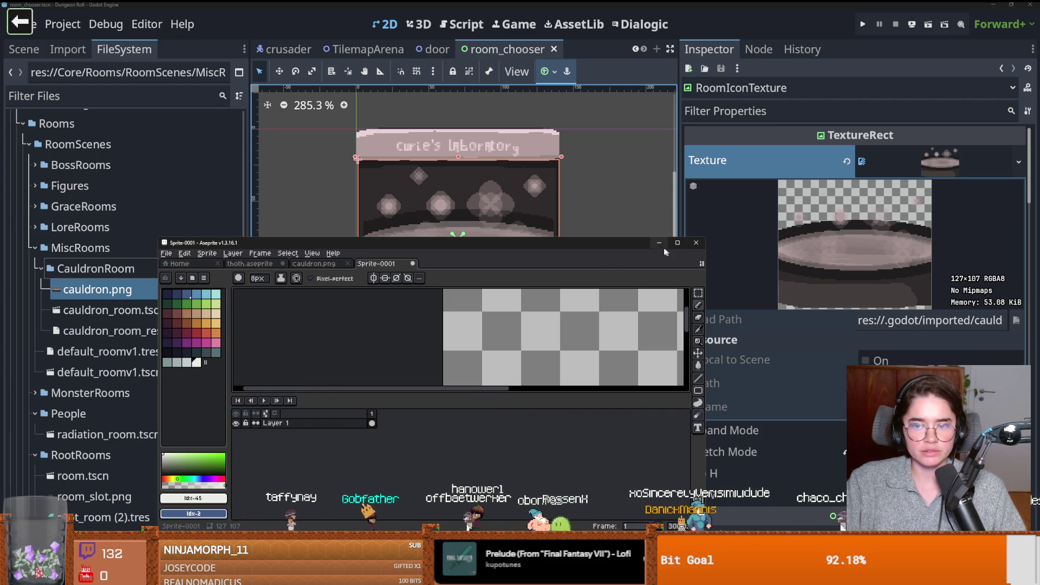
pyautogui.click(660, 244)
pyautogui.click(23, 49)
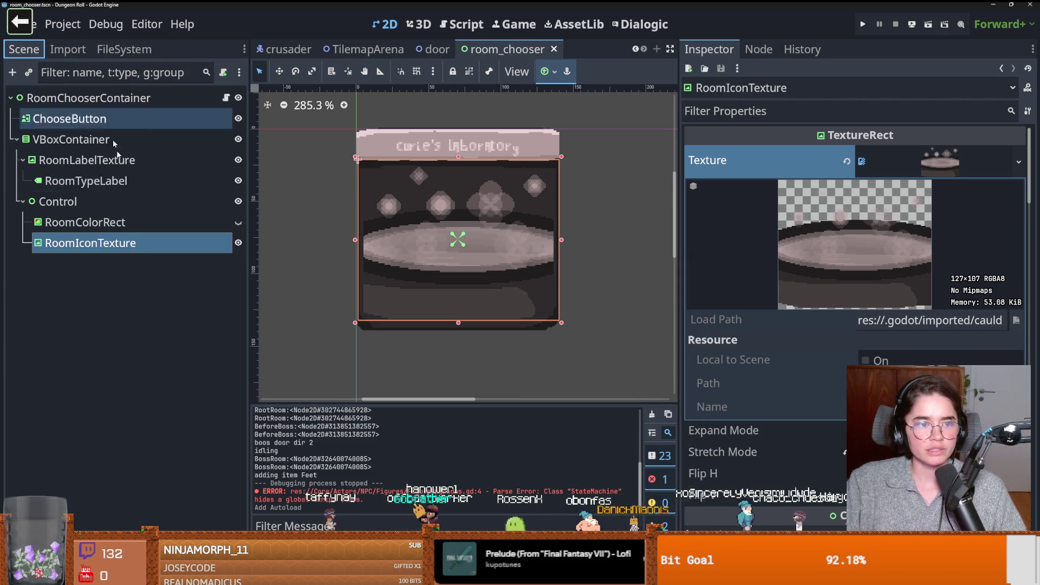
pyautogui.click(238, 243)
pyautogui.click(238, 243)
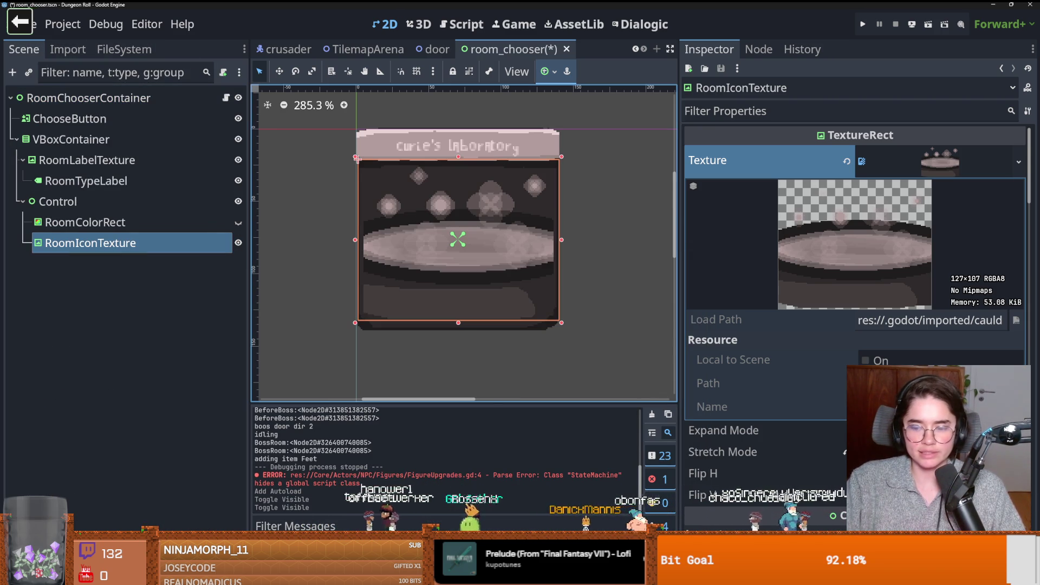
pyautogui.hotkey('alt', 'Tab')
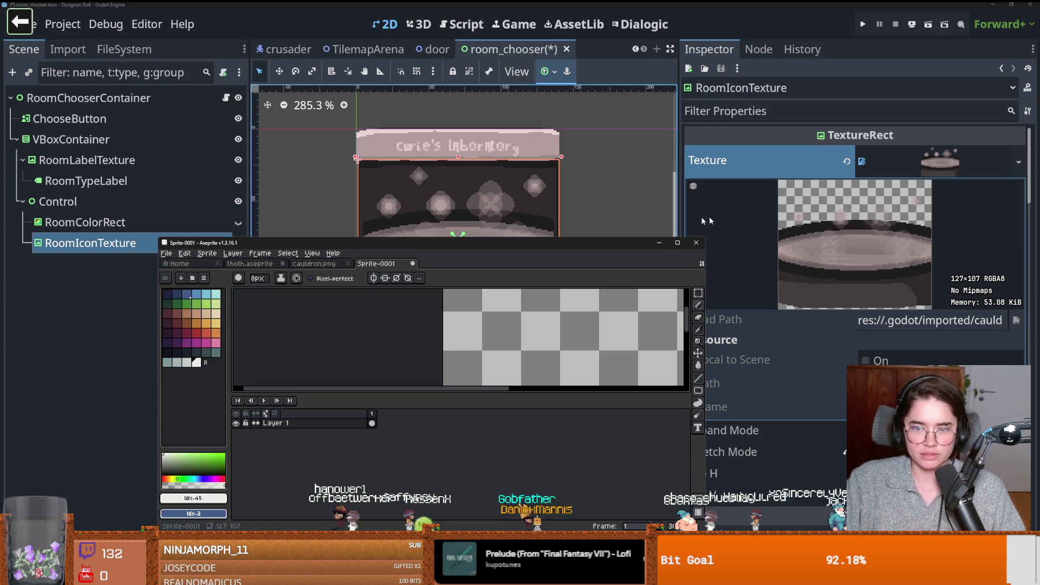
pyautogui.click(676, 245)
# Step: Pencil three white question marks with dots at upper left, centre and lower right, then touch up the first
pyautogui.moveTo(323, 130)
pyautogui.mouseDown()
pyautogui.moveTo(380, 120)
pyautogui.moveTo(358, 229)
pyautogui.mouseUp()
pyautogui.click(377, 258)
pyautogui.moveTo(499, 158)
pyautogui.mouseDown()
pyautogui.moveTo(481, 161)
pyautogui.moveTo(452, 245)
pyautogui.mouseUp()
pyautogui.click(439, 267)
pyautogui.moveTo(572, 249)
pyautogui.mouseDown()
pyautogui.moveTo(593, 250)
pyautogui.moveTo(499, 353)
pyautogui.moveTo(558, 233)
pyautogui.moveTo(533, 240)
pyautogui.moveTo(558, 163)
pyautogui.mouseUp()
pyautogui.click(504, 374)
pyautogui.scroll(-1, 420, 226)
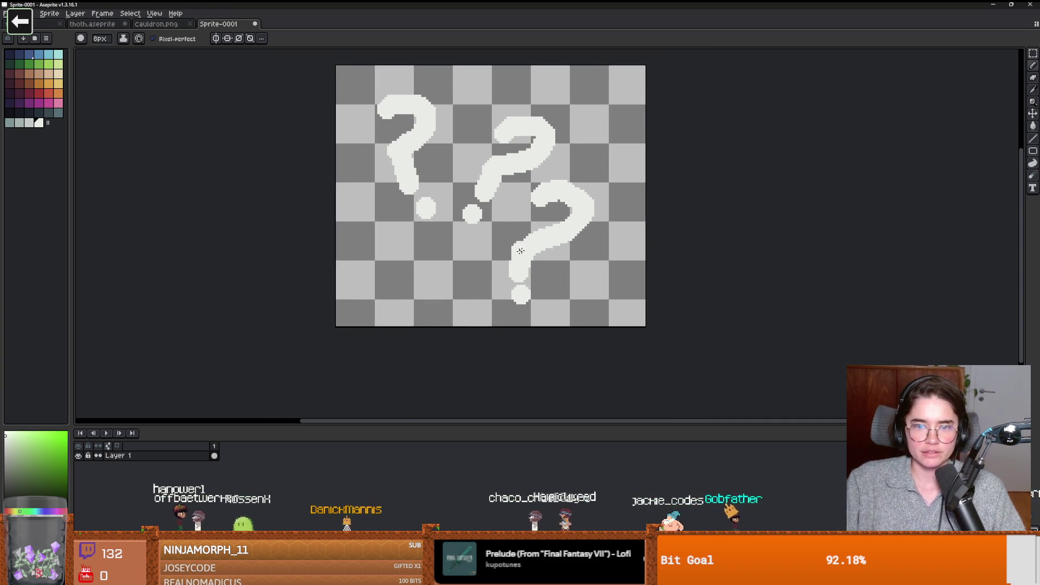
pyautogui.scroll(1, 440, 134)
pyautogui.click(440, 134)
pyautogui.moveTo(440, 134); pyautogui.dragTo(424, 162)
pyautogui.scroll(1, 425, 186)
pyautogui.moveTo(363, 225); pyautogui.dragTo(363, 256)
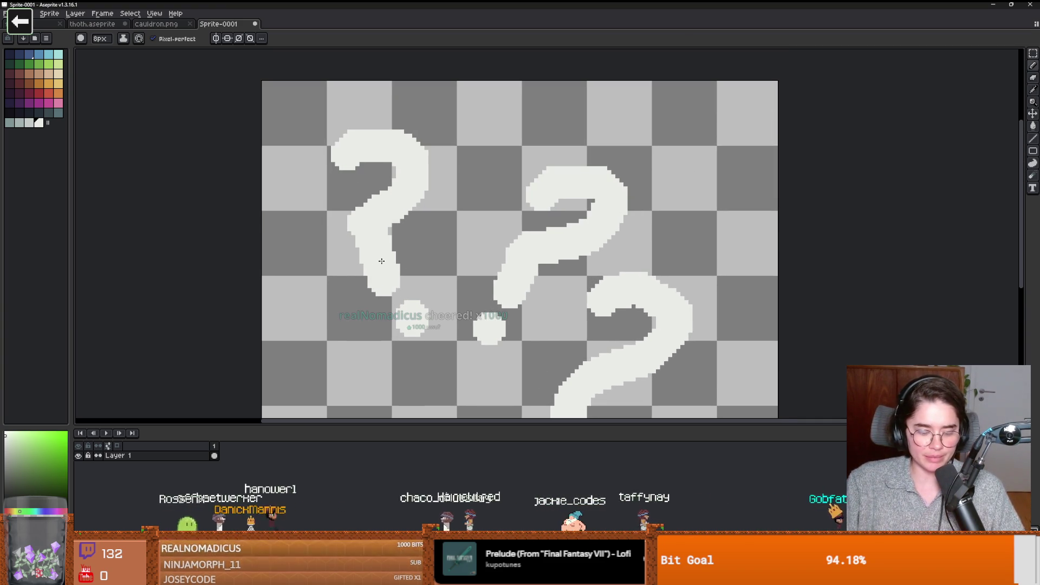
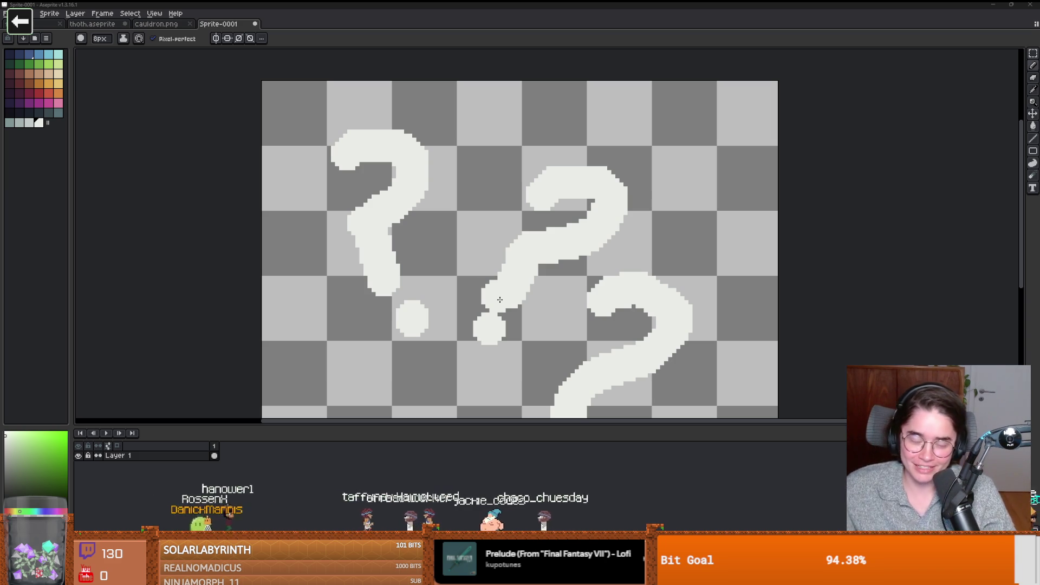
# Step: Undo the pencil stroke that stretched the middle question mark down toward its dot
pyautogui.hotkey('ctrl', 'z')
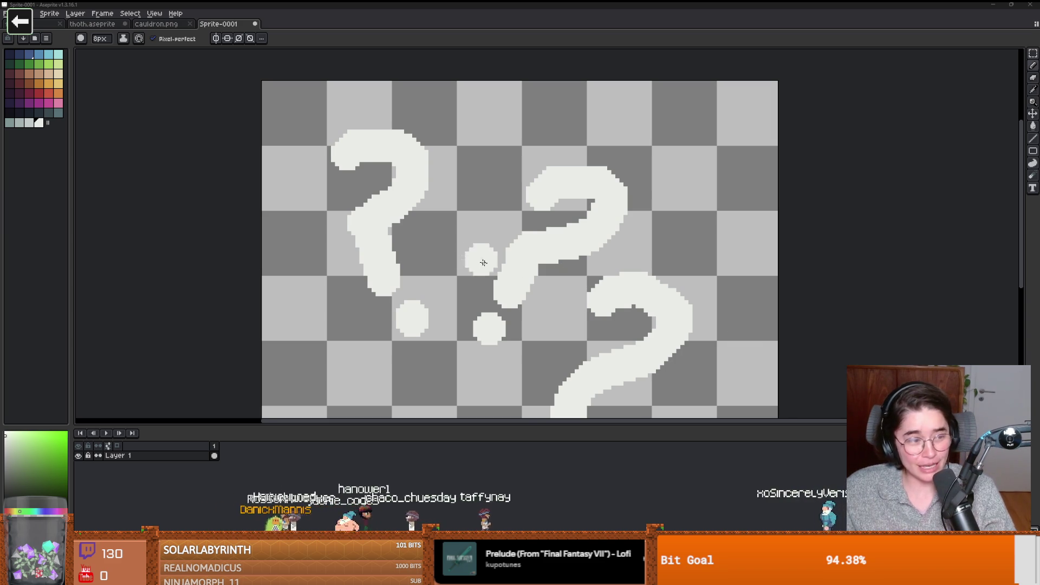
pyautogui.scroll(-2, 470, 245)
pyautogui.scroll(1, 467, 247)
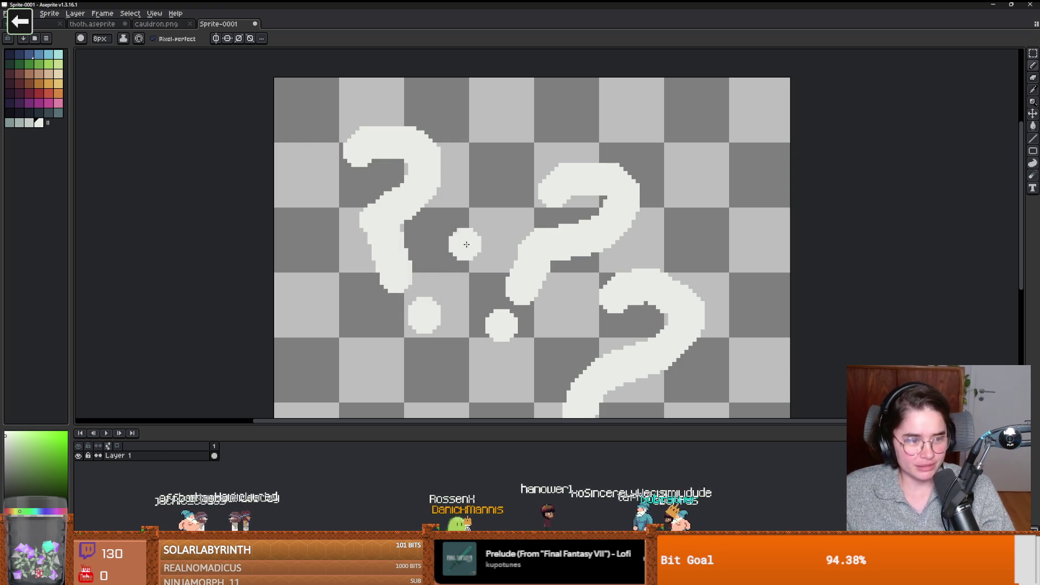
# Step: Magic-wand select the white question marks and pick light grey as the drawing colour
pyautogui.press('q')
pyautogui.press('w')
pyautogui.click(520, 254)
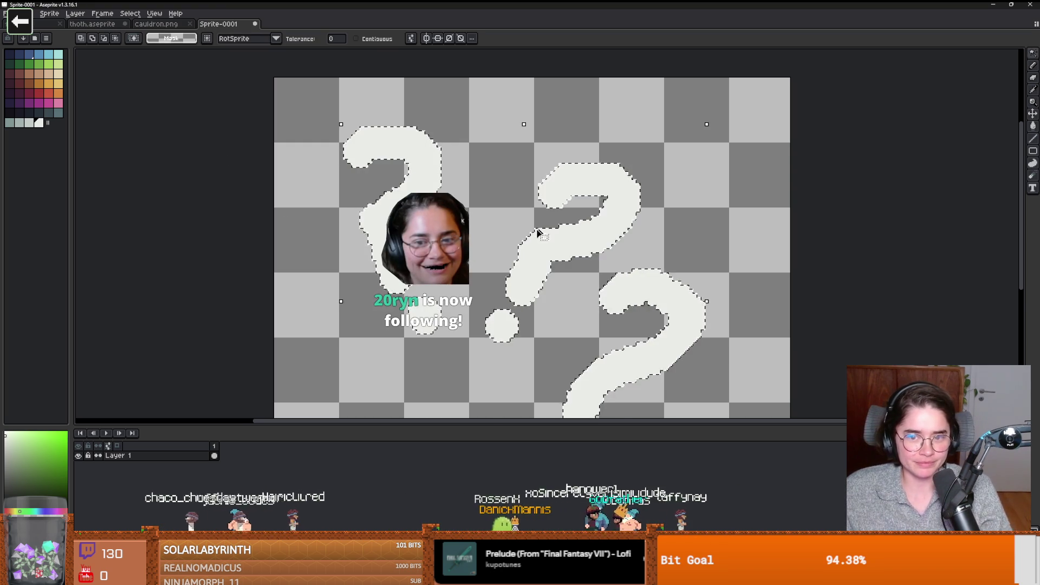
pyautogui.scroll(-1, 542, 249)
pyautogui.scroll(1, 542, 249)
pyautogui.click(30, 124)
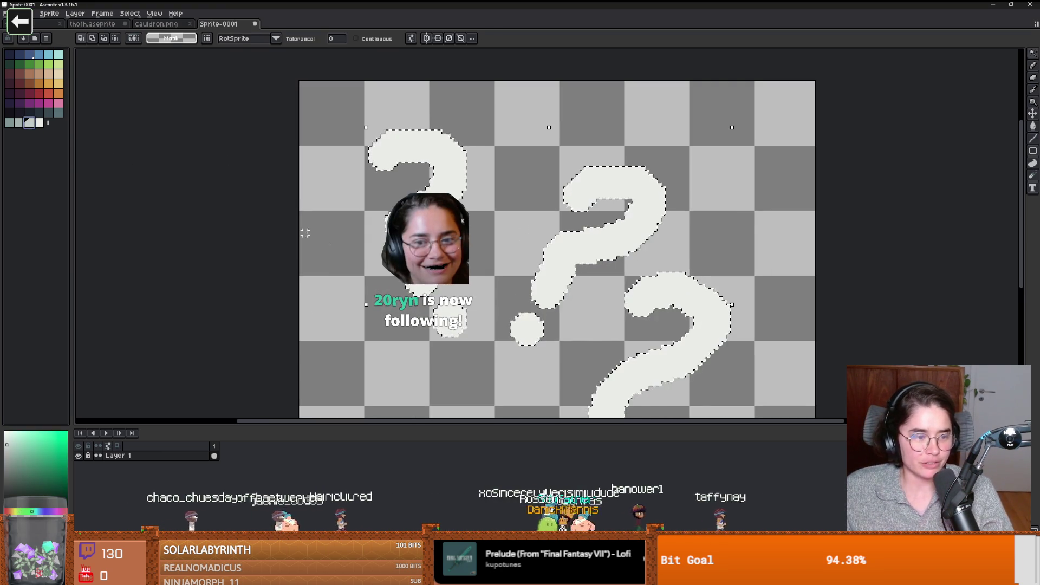
# Step: Pencil light grey shading along the right edges of the question marks
pyautogui.press('b')
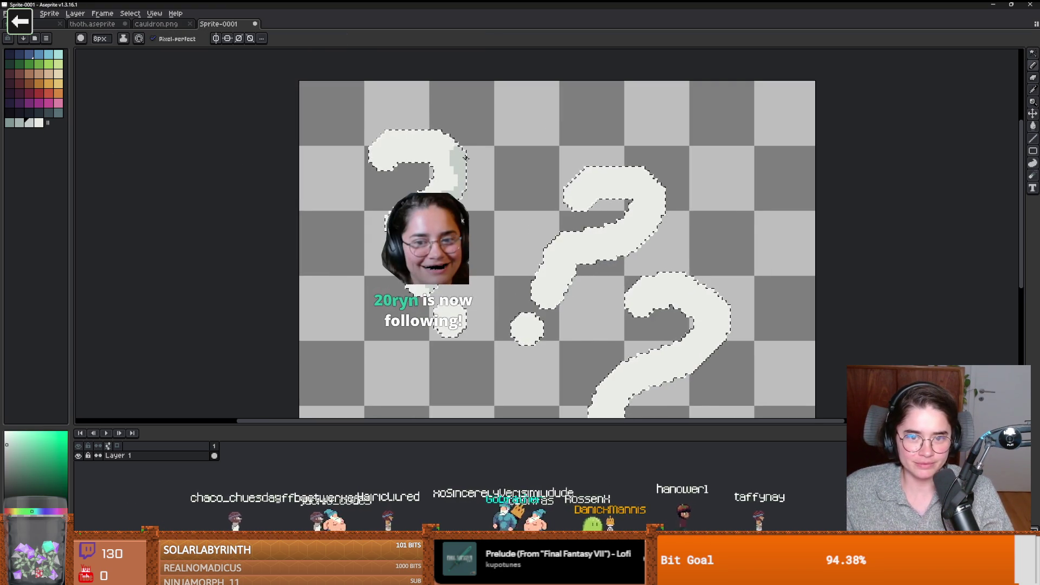
pyautogui.scroll(-3, 518, 282)
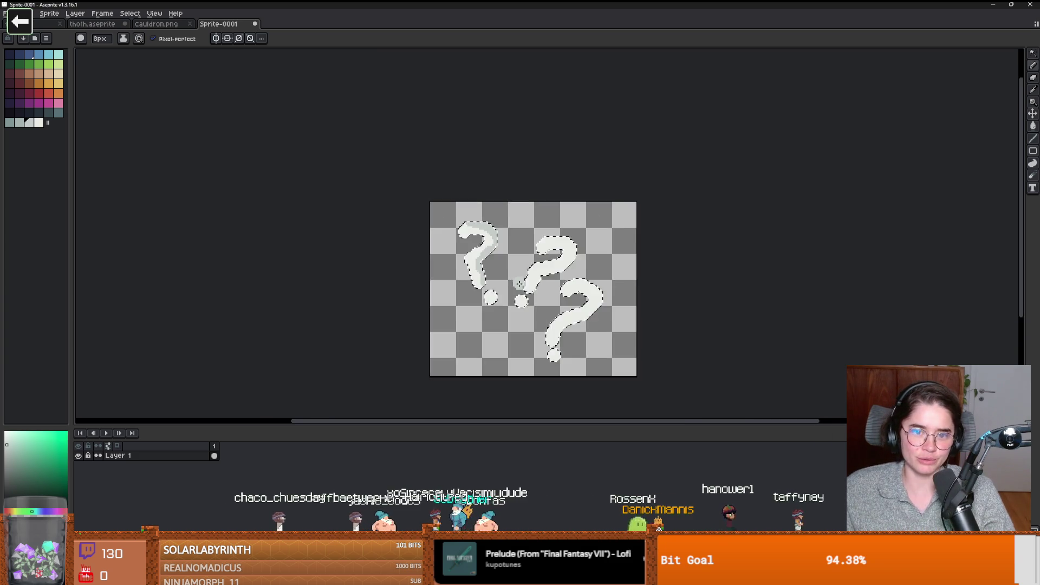
pyautogui.scroll(2, 525, 283)
pyautogui.hotkey('ctrl', 'z')
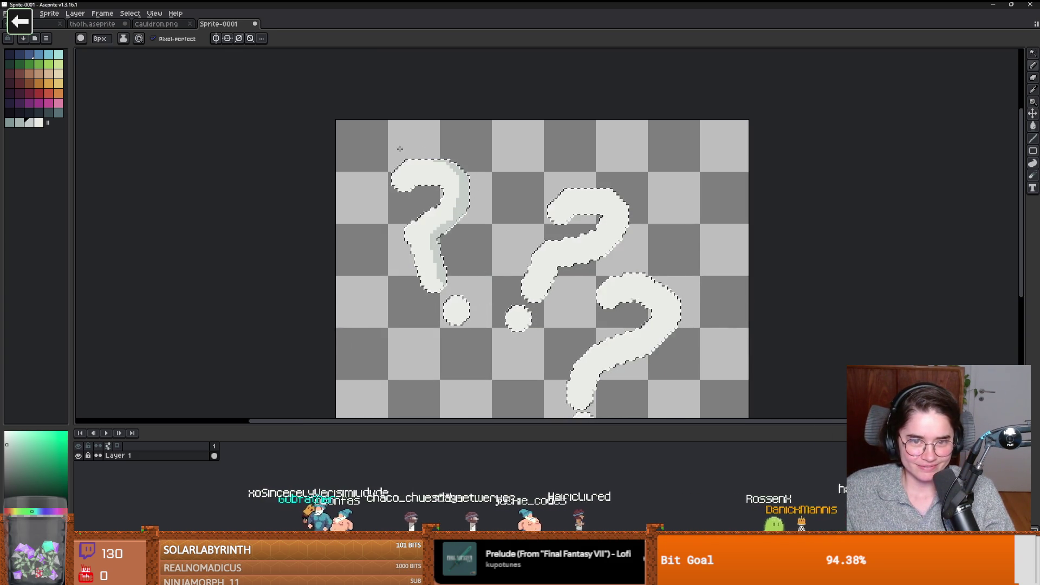
pyautogui.scroll(1, 547, 241)
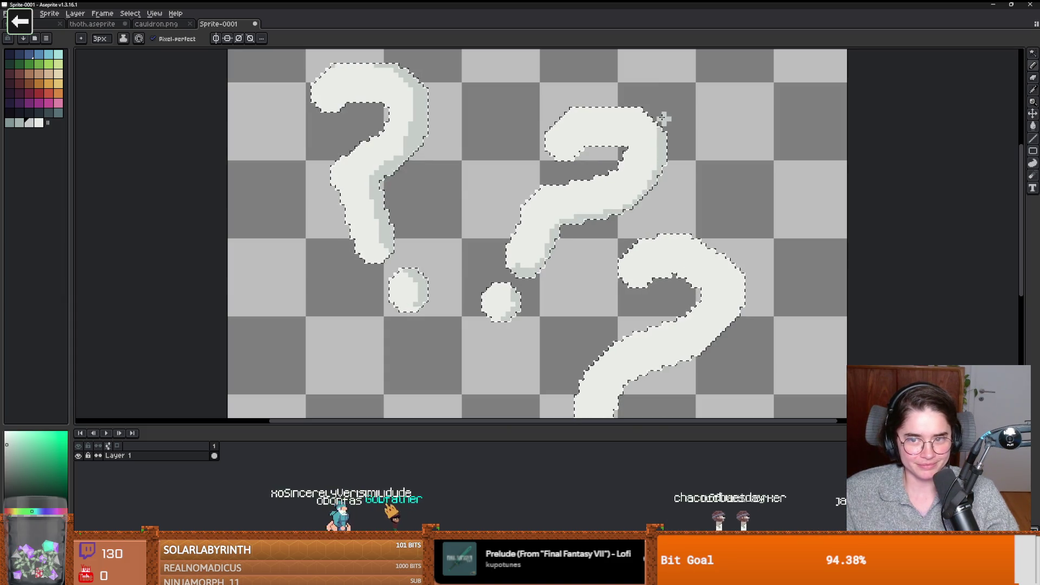
pyautogui.scroll(-2, 634, 182)
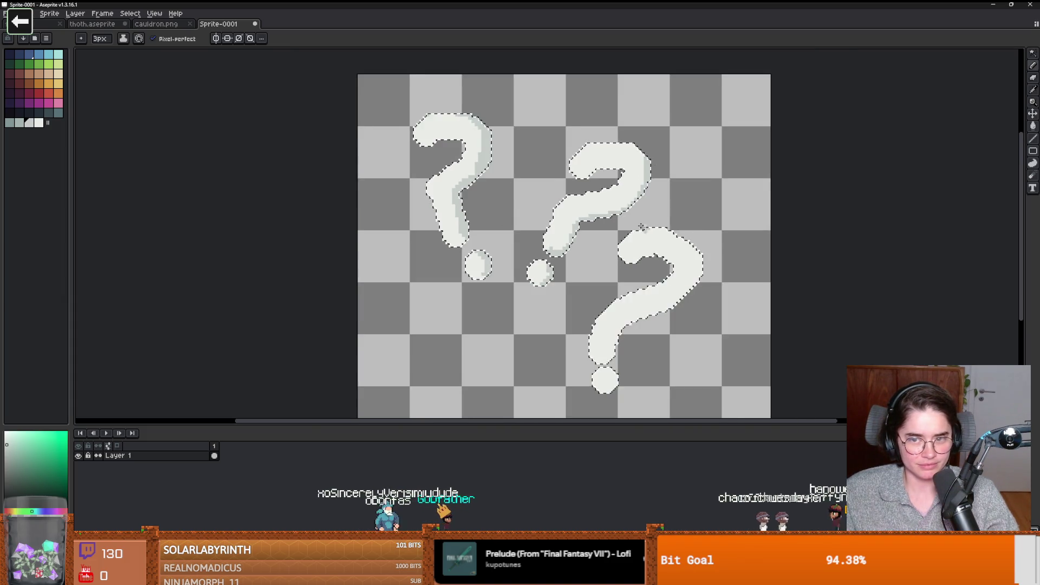
pyautogui.moveTo(676, 291); pyautogui.dragTo(493, 234)
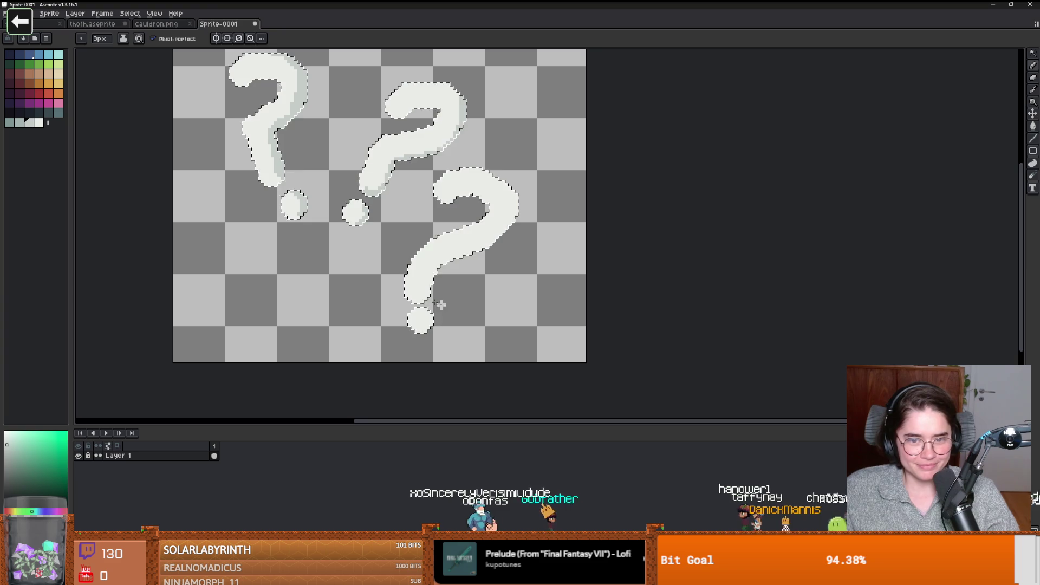
pyautogui.moveTo(479, 252); pyautogui.dragTo(515, 216)
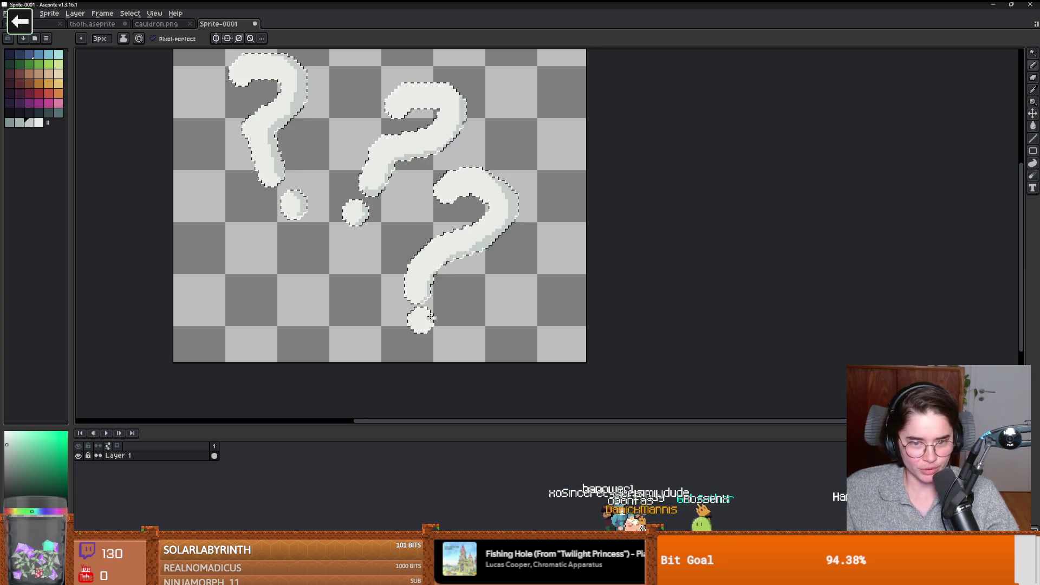
pyautogui.scroll(-1, 481, 276)
pyautogui.scroll(1, 481, 276)
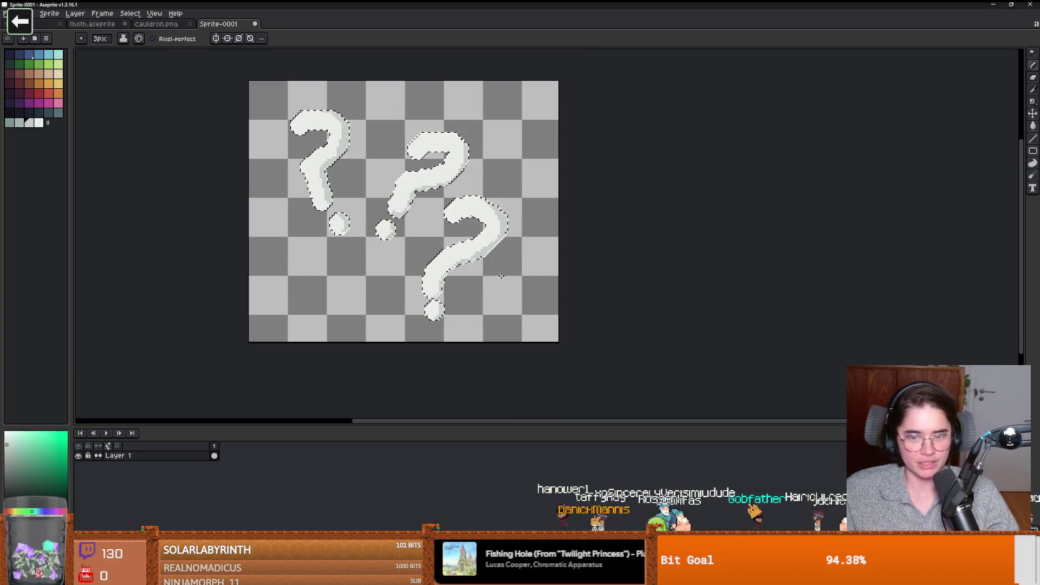
# Step: Deselect the question marks
pyautogui.press('m')
pyautogui.hotkey('ctrl', 'd')
pyautogui.scroll(-2, 484, 279)
pyautogui.scroll(2, 323, 260)
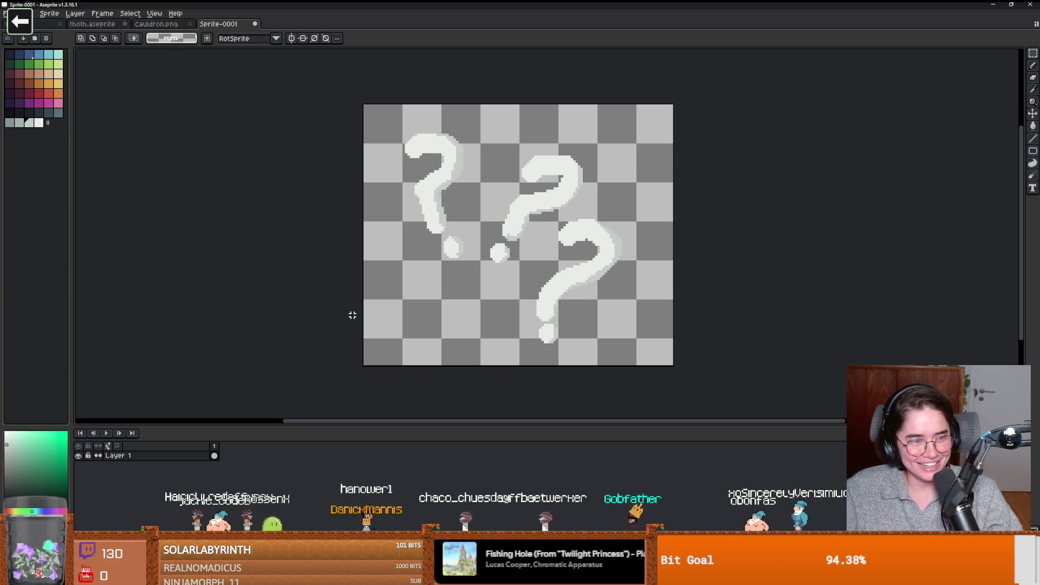
# Step: Bring up Save As for Sprite-0001 with the project's Core/Actors folder shown
pyautogui.moveTo(382, 281); pyautogui.dragTo(426, 288)
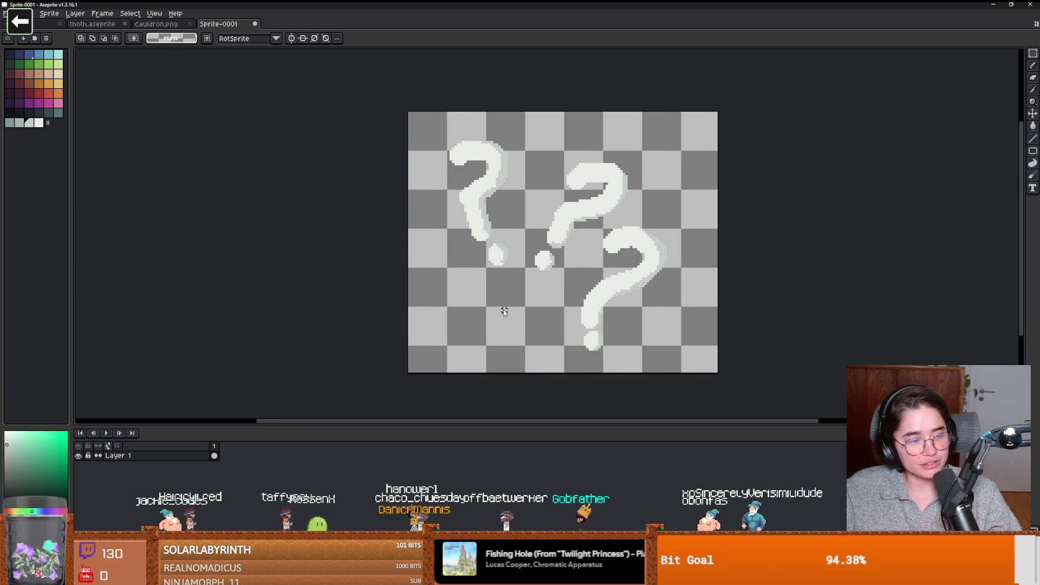
pyautogui.hotkey('ctrl', 's')
pyautogui.click(529, 343)
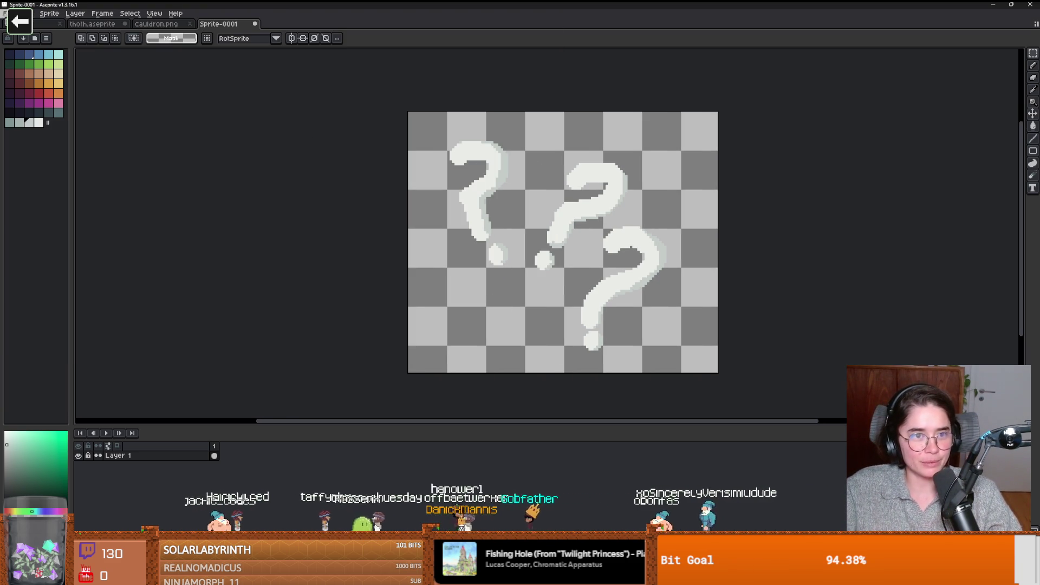
pyautogui.click(5, 13)
pyautogui.moveTo(21, 95)
pyautogui.hotkey('ctrl', 'shift', 's')
pyautogui.click(262, 33)
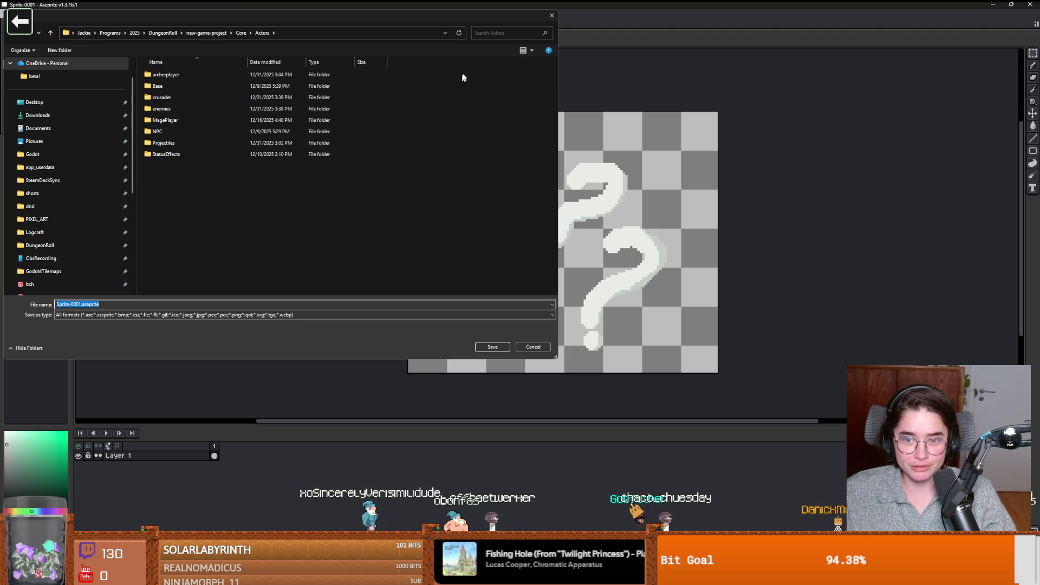
# Step: Navigate the save dialog to Core/Rooms/RoomScenes/MiscRooms
pyautogui.moveTo(398, 21)
pyautogui.mouseDown()
pyautogui.moveTo(777, 98)
pyautogui.moveTo(716, 84)
pyautogui.moveTo(641, 84)
pyautogui.mouseUp()
pyautogui.click(484, 94)
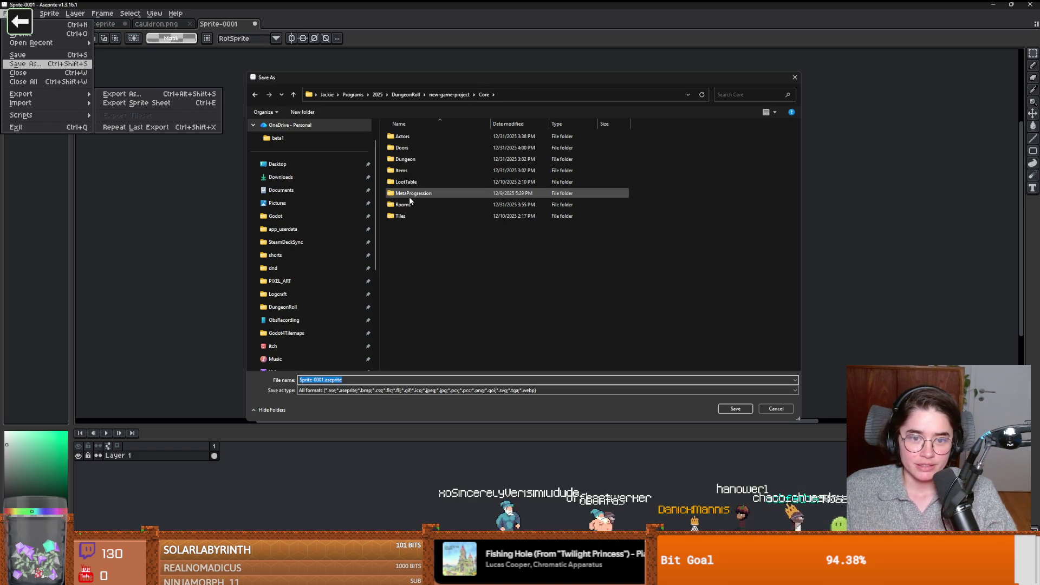
pyautogui.click(412, 205)
pyautogui.doubleClick(412, 205)
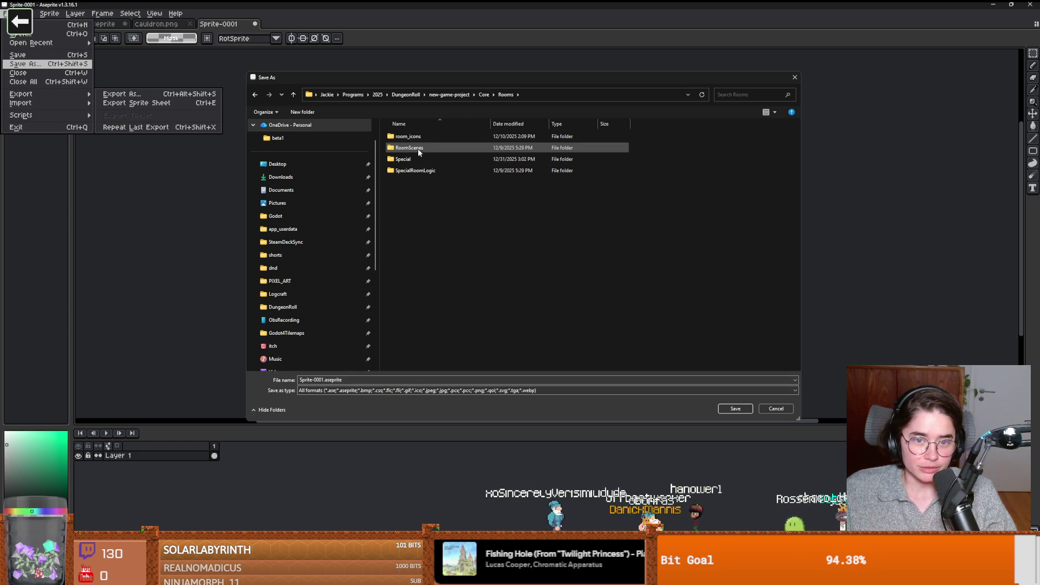
pyautogui.doubleClick(415, 148)
pyautogui.doubleClick(409, 182)
# Step: Name the file unknown_rooms, set the type to png, and save
pyautogui.click(358, 380)
pyautogui.write('unknown_')
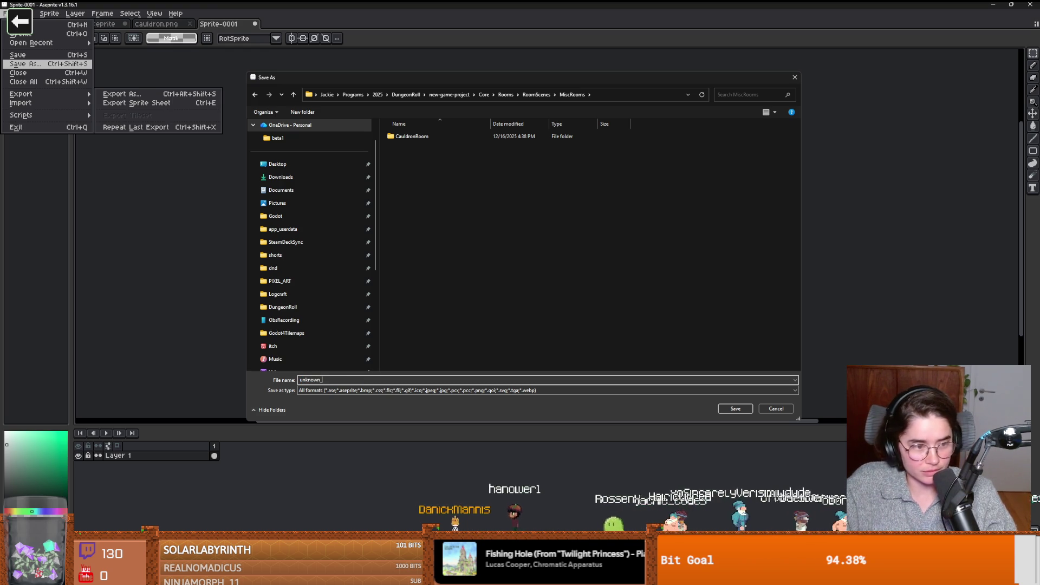
pyautogui.write('rooms')
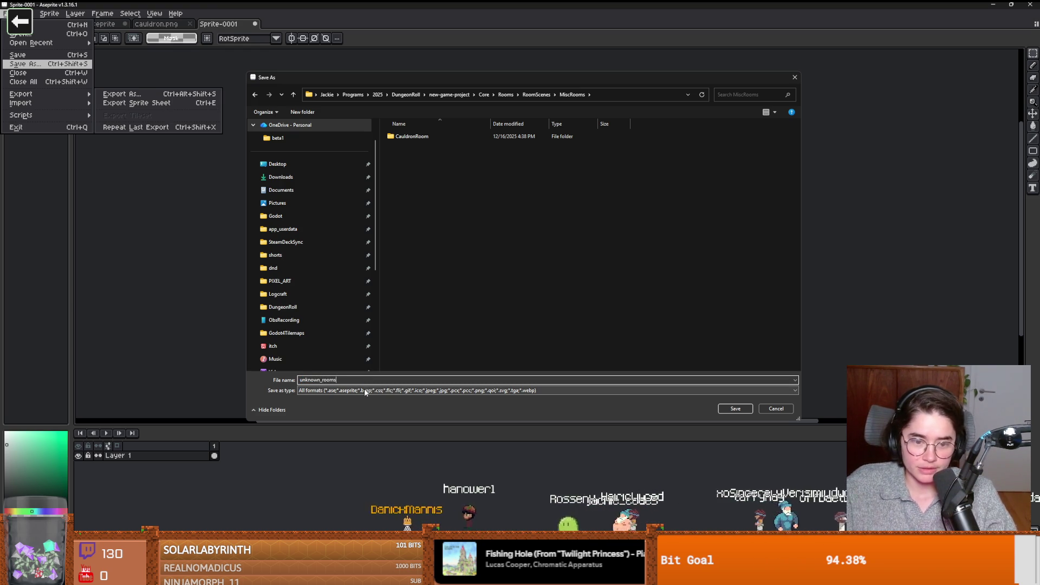
pyautogui.click(366, 392)
pyautogui.click(346, 476)
pyautogui.click(735, 408)
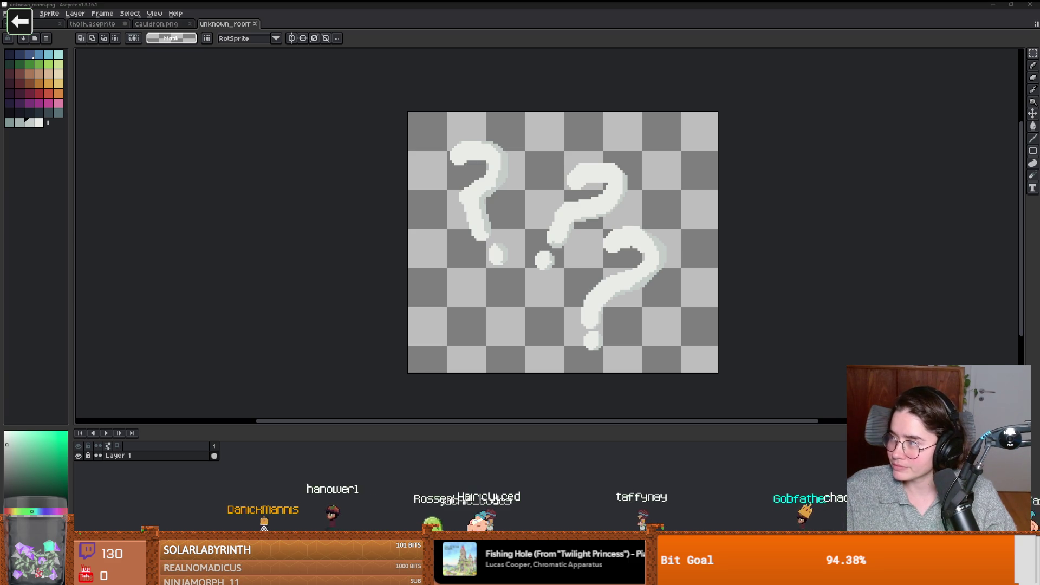
# Step: Pan and zoom over the unknown_rooms question-mark sprite, then switch to Godot
pyautogui.moveTo(460, 176); pyautogui.dragTo(354, 158)
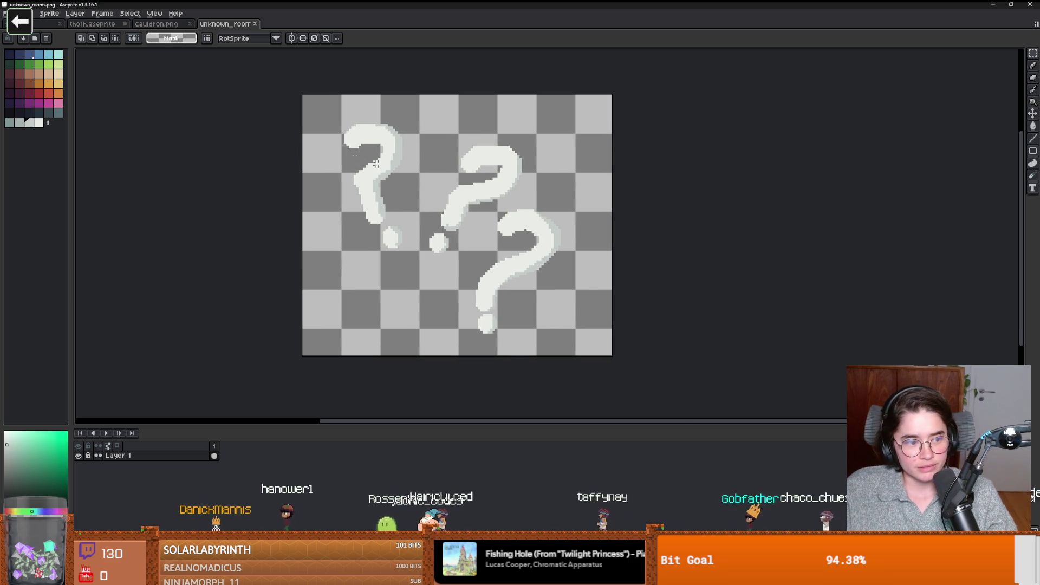
pyautogui.scroll(1, 354, 158)
pyautogui.scroll(-1, 395, 162)
pyautogui.scroll(2, 394, 184)
pyautogui.scroll(-1, 409, 189)
pyautogui.scroll(1, 414, 190)
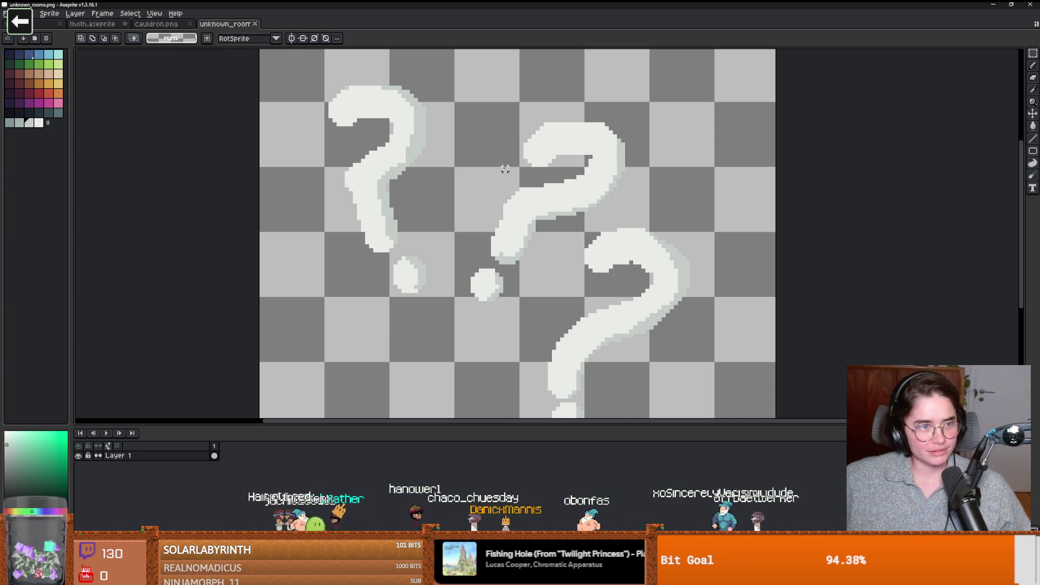
pyautogui.scroll(-2, 281, 242)
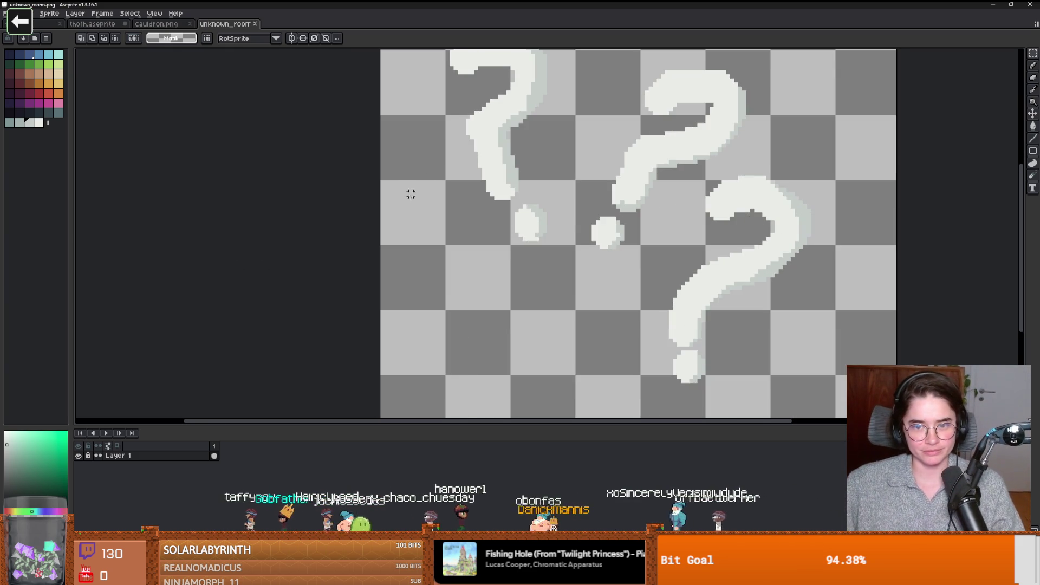
pyautogui.hotkey('alt', 'Tab')
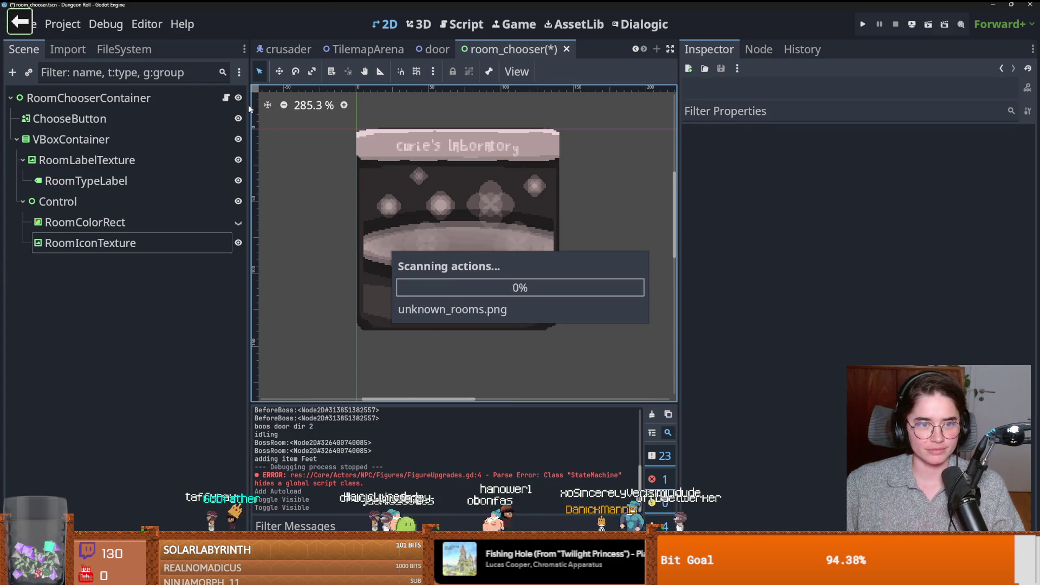
# Step: Preload unknown_rooms.png as the UNKNOWN_ROOMS constant in room_chooser.gd
pyautogui.hotkey('ctrl', 'F3')
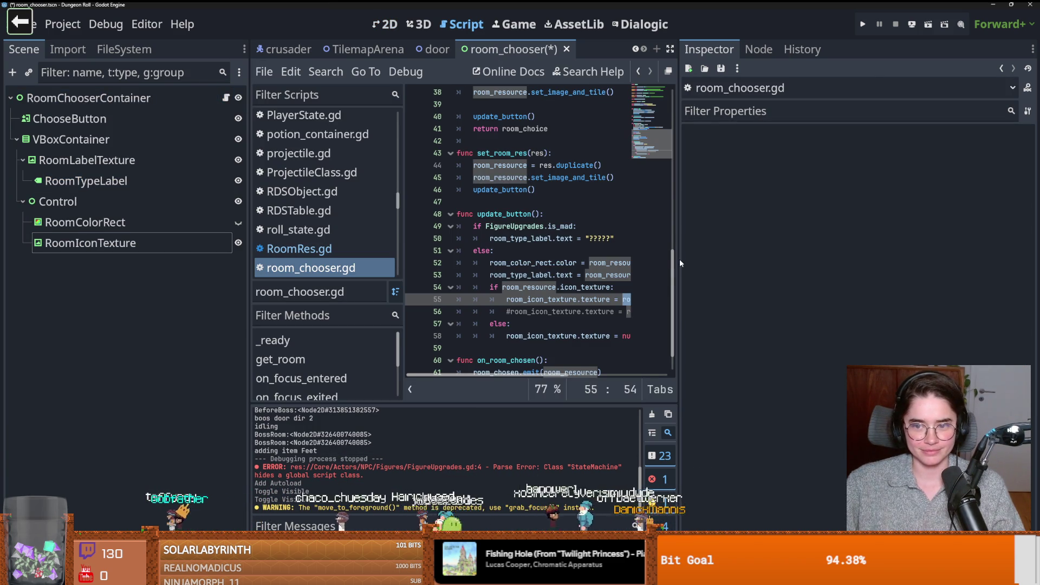
pyautogui.moveTo(679, 258); pyautogui.dragTo(925, 259)
pyautogui.scroll(10, 469, 194)
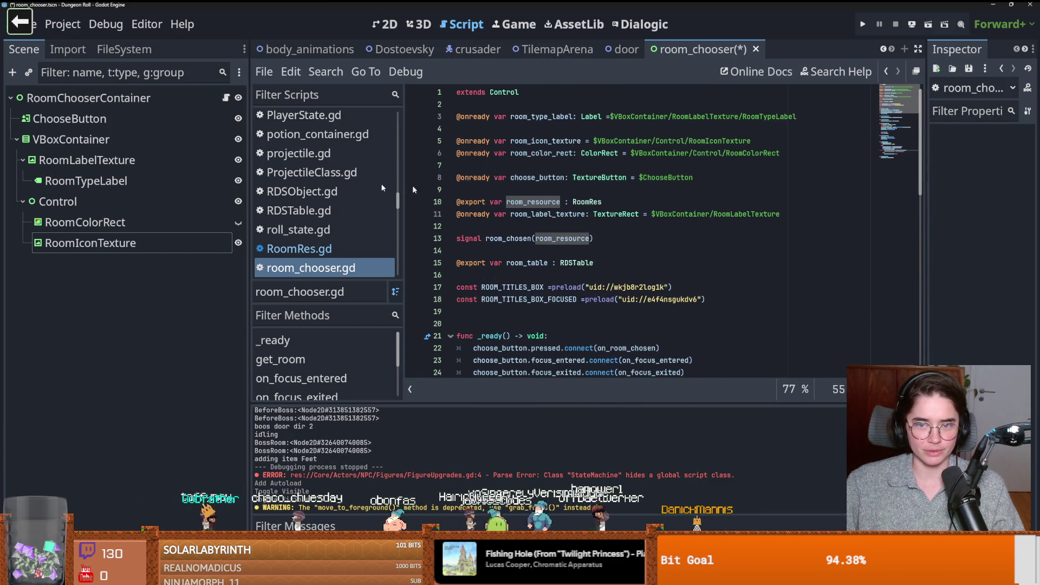
pyautogui.click(138, 51)
pyautogui.click(100, 97)
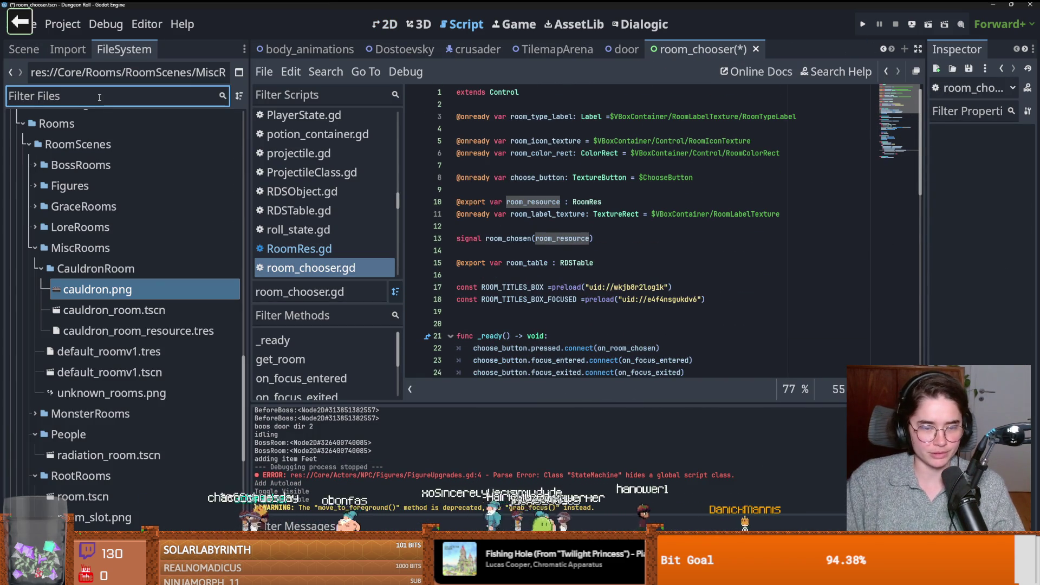
pyautogui.write('unkn')
pyautogui.moveTo(131, 342)
pyautogui.mouseDown()
pyautogui.moveTo(211, 352)
pyautogui.moveTo(514, 274)
pyautogui.mouseUp()
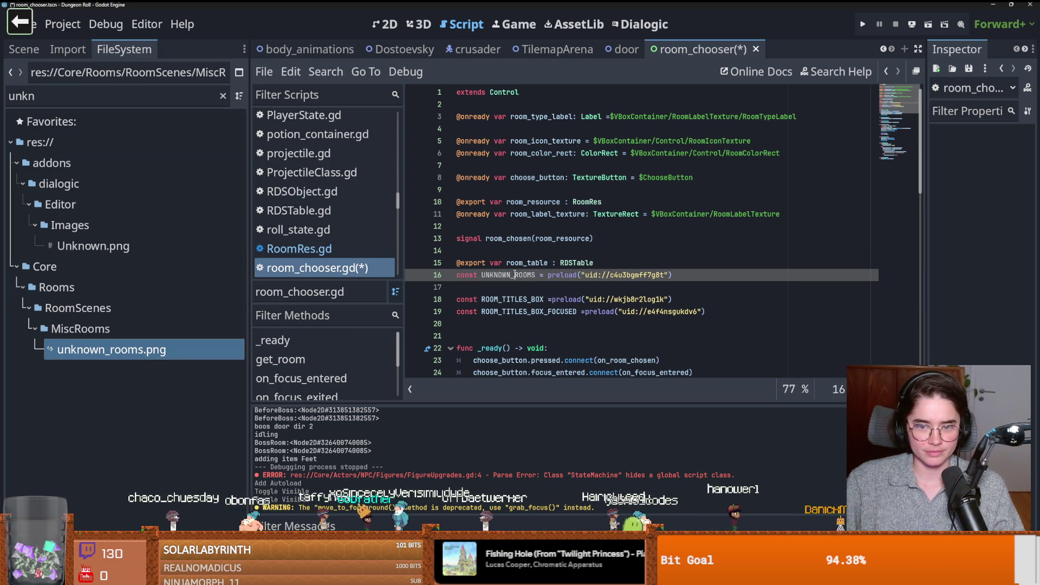
# Step: Add a copied room_icon_texture.texture assignment, value cleared, under the ????? label line
pyautogui.scroll(-12, 564, 304)
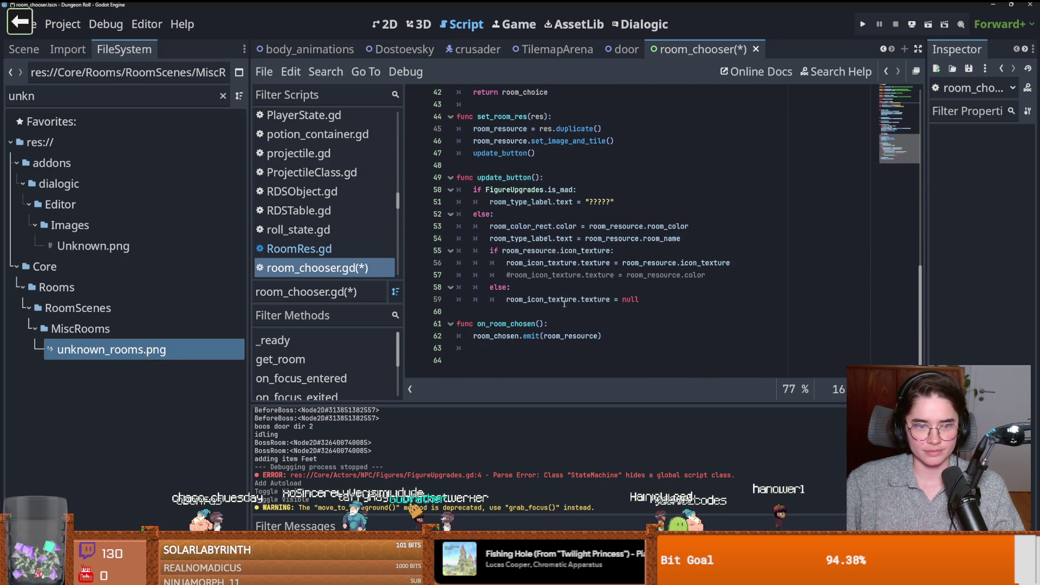
pyautogui.click(625, 202)
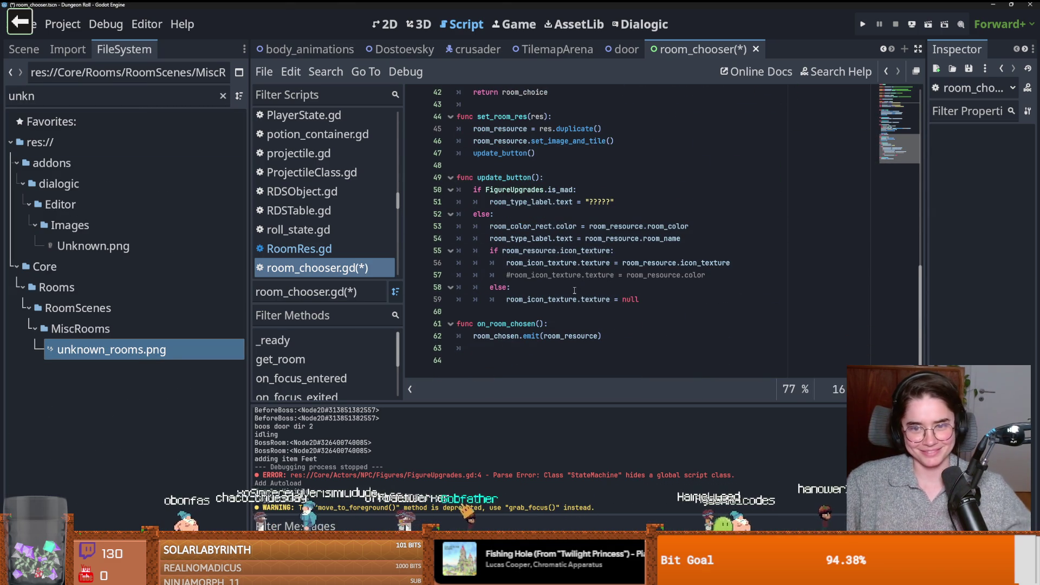
pyautogui.press('Return')
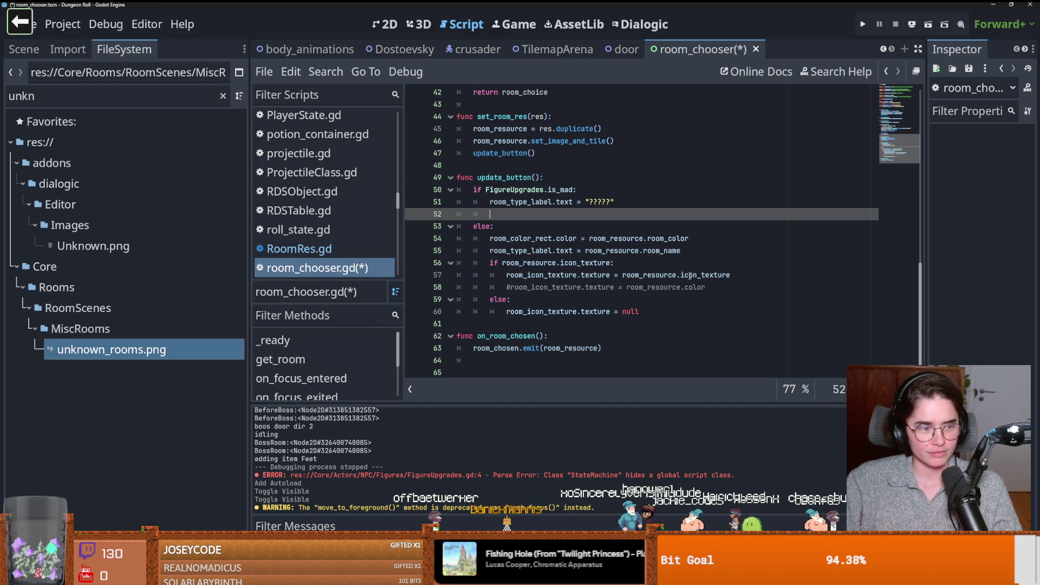
pyautogui.moveTo(731, 276); pyautogui.dragTo(497, 276)
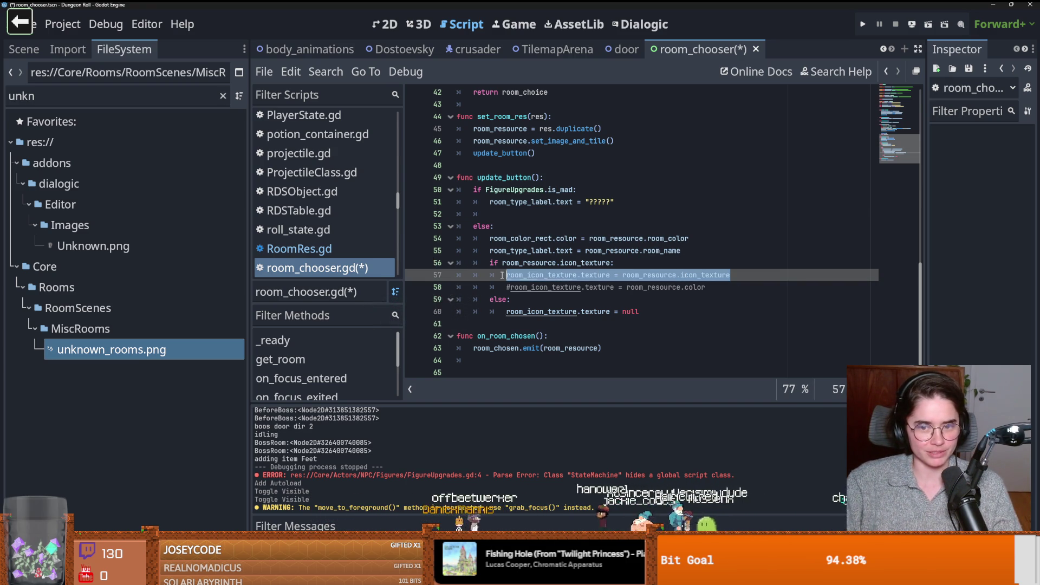
pyautogui.hotkey('ctrl', 'c')
pyautogui.click(622, 204)
pyautogui.press('Return')
pyautogui.hotkey('ctrl', 'v')
pyautogui.moveTo(714, 214); pyautogui.dragTo(607, 214)
pyautogui.press('BackSpace')
# Step: Set that assignment to UNKNOWN_ROOMS, remove the leftover empty line, save, and run the game
pyautogui.scroll(10, 559, 260)
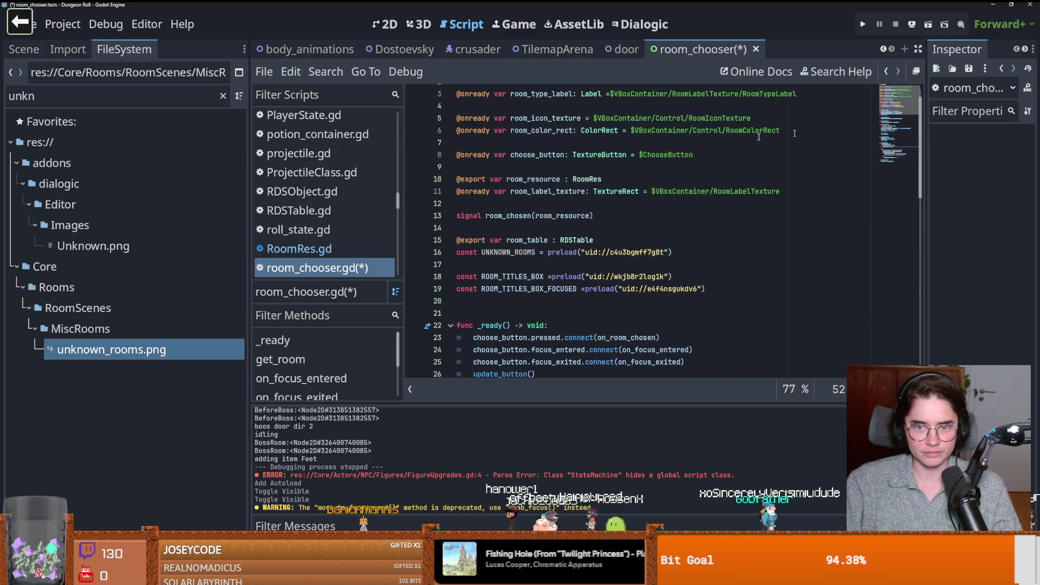
pyautogui.doubleClick(559, 263)
pyautogui.scroll(-8, 588, 277)
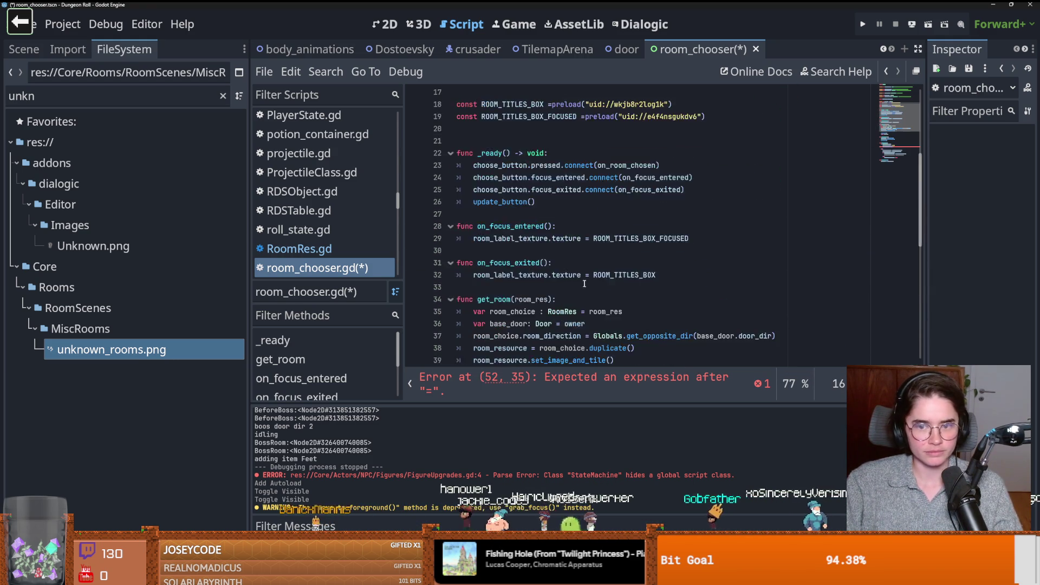
pyautogui.scroll(-4, 588, 277)
pyautogui.click(650, 265)
pyautogui.hotkey('ctrl', 'v')
pyautogui.hotkey('ctrl', 's')
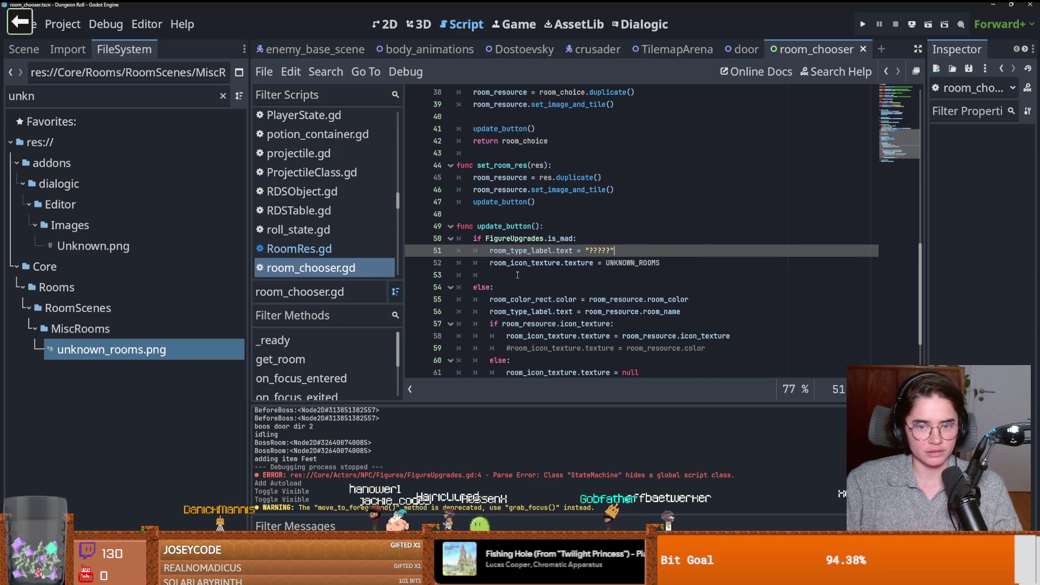
pyautogui.click(516, 275)
pyautogui.press('BackSpace')
pyautogui.press('BackSpace')
pyautogui.hotkey('ctrl', 's')
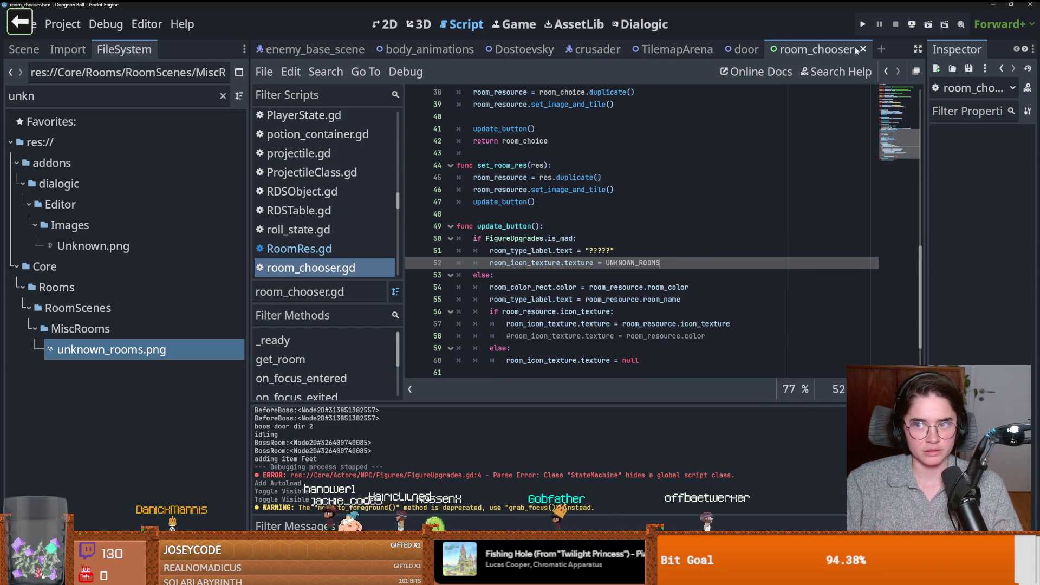
pyautogui.click(861, 25)
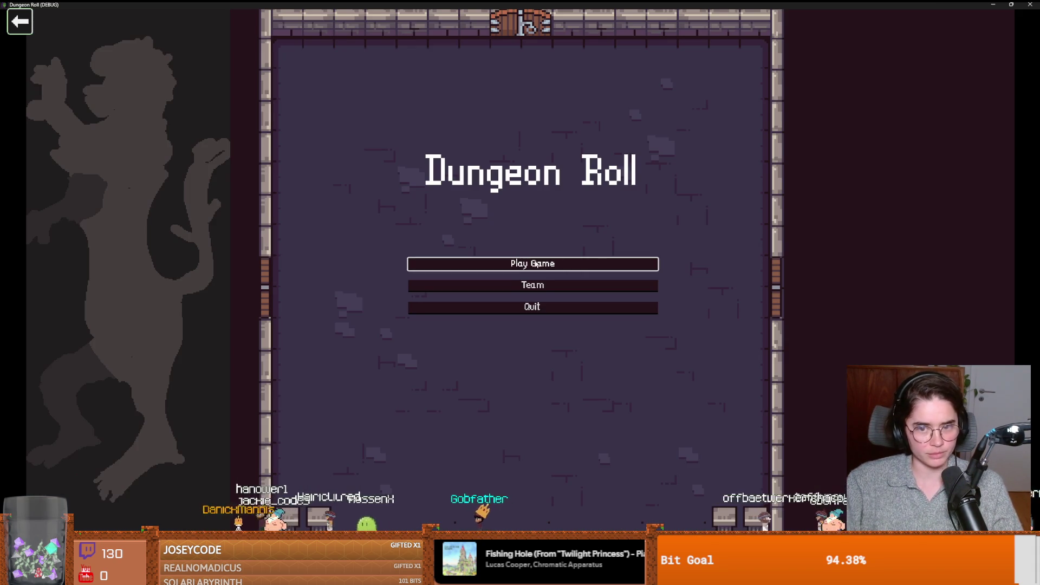
# Step: Play as the Crusader, open a door's ????? room cards, pick the middle one, then close the game
pyautogui.click(542, 264)
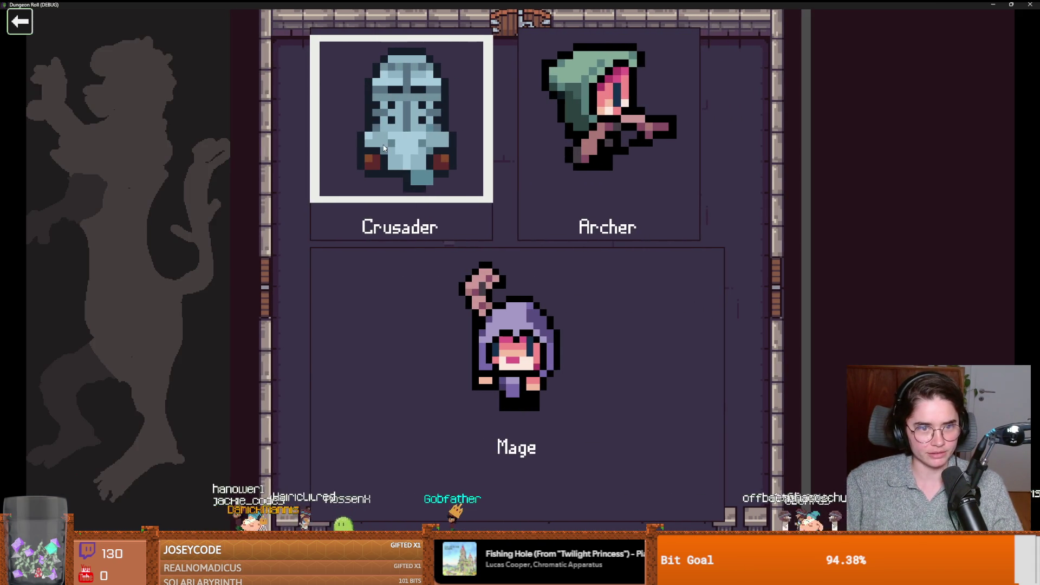
pyautogui.click(463, 224)
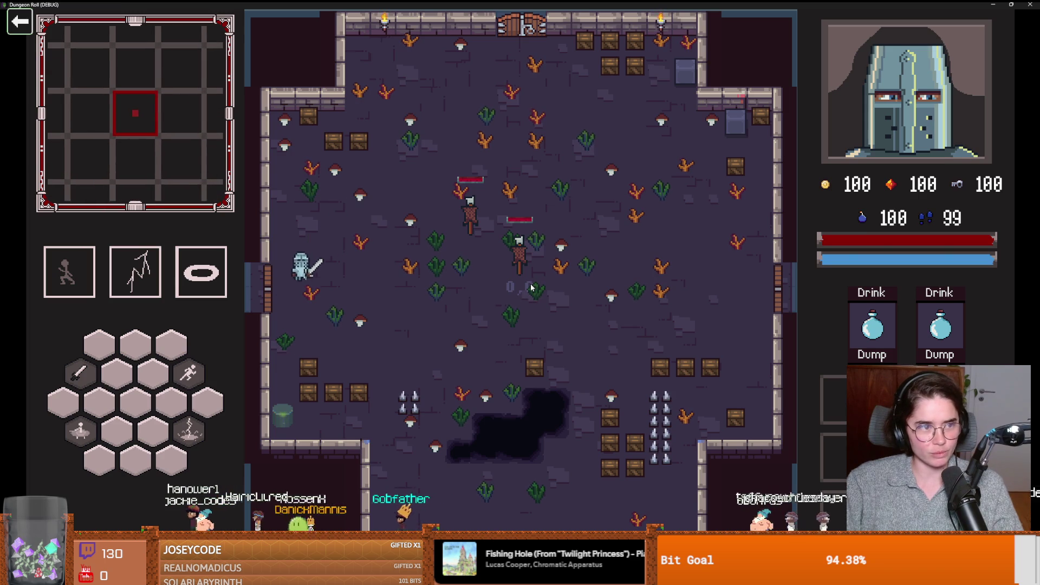
pyautogui.press('e')
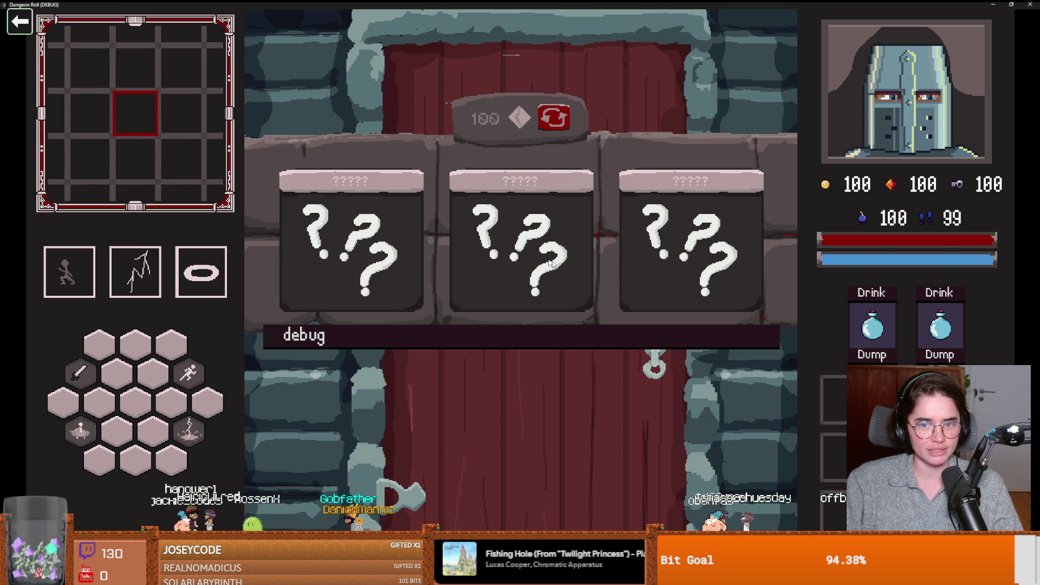
pyautogui.click(667, 272)
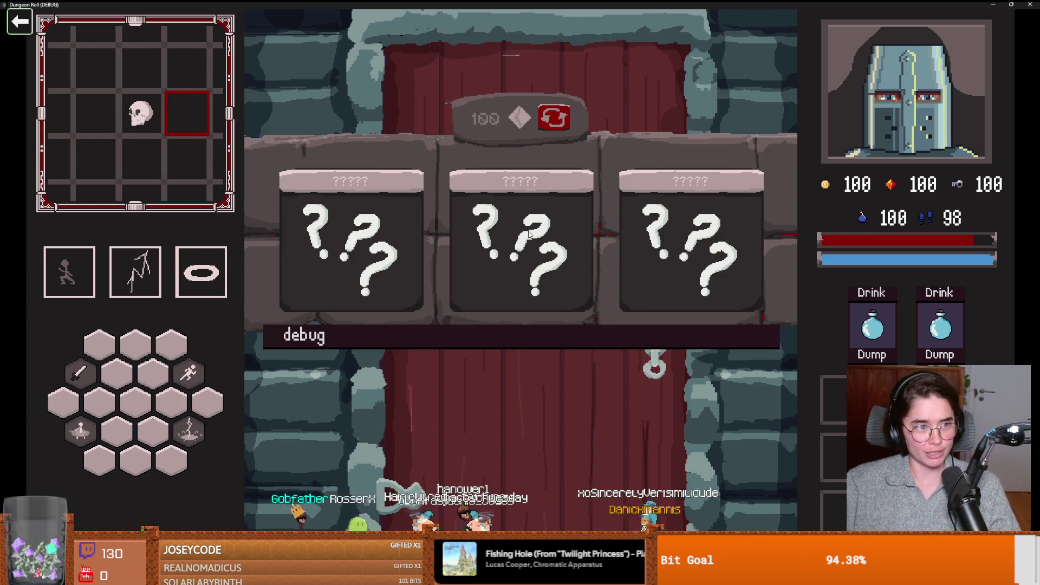
pyautogui.click(529, 234)
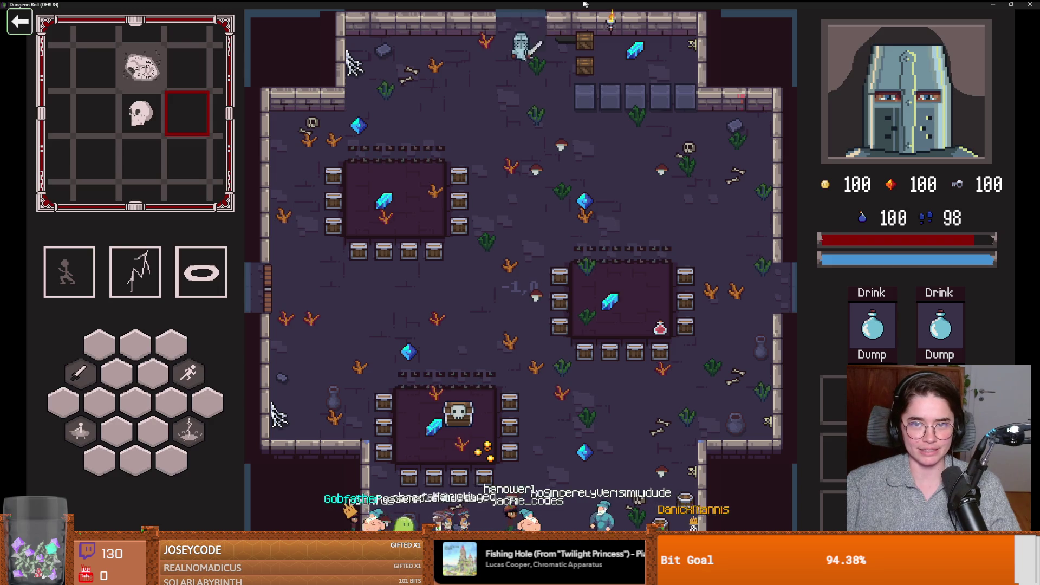
pyautogui.doubleClick(590, 5)
pyautogui.click(632, 214)
pyautogui.hotkey('ctrl', 's')
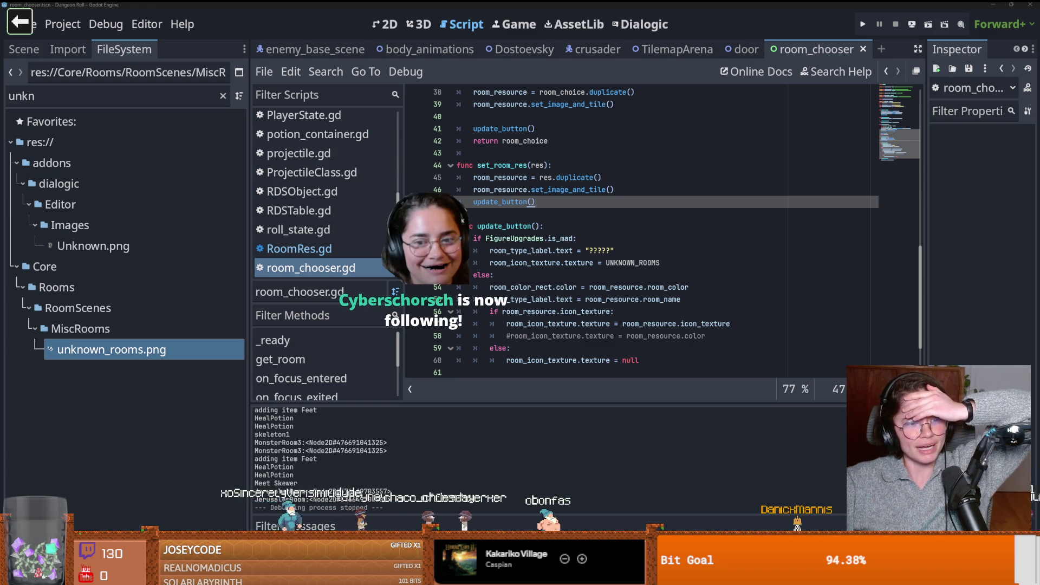
# Step: Review the UNKNOWN_ROOMS, room colour and FigureUpgrades.is_mad lines in update_button, and save
pyautogui.moveTo(589, 360)
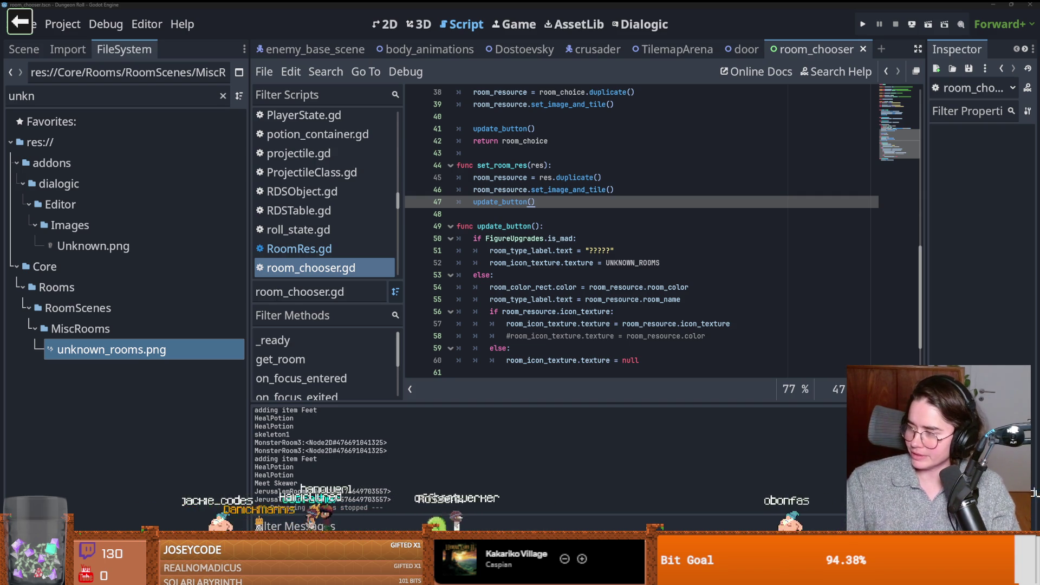
pyautogui.click(618, 263)
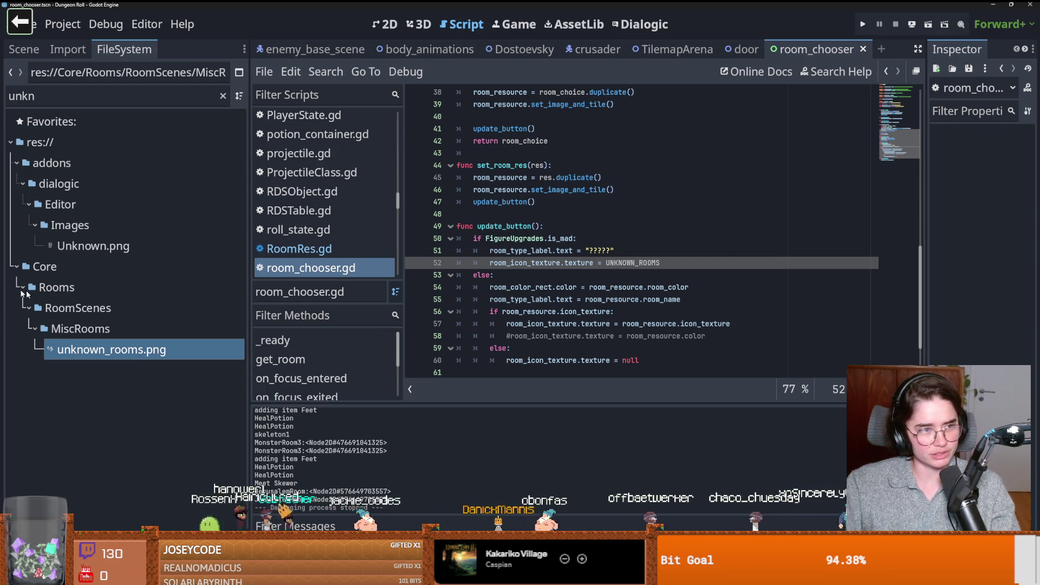
pyautogui.click(688, 287)
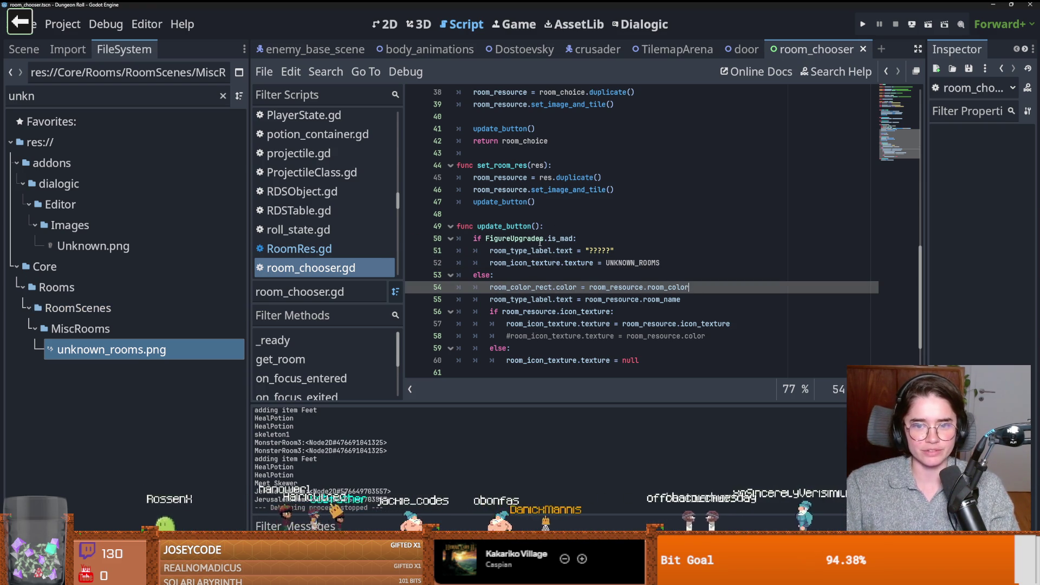
pyautogui.doubleClick(514, 238)
pyautogui.doubleClick(561, 239)
pyautogui.hotkey('ctrl', 's')
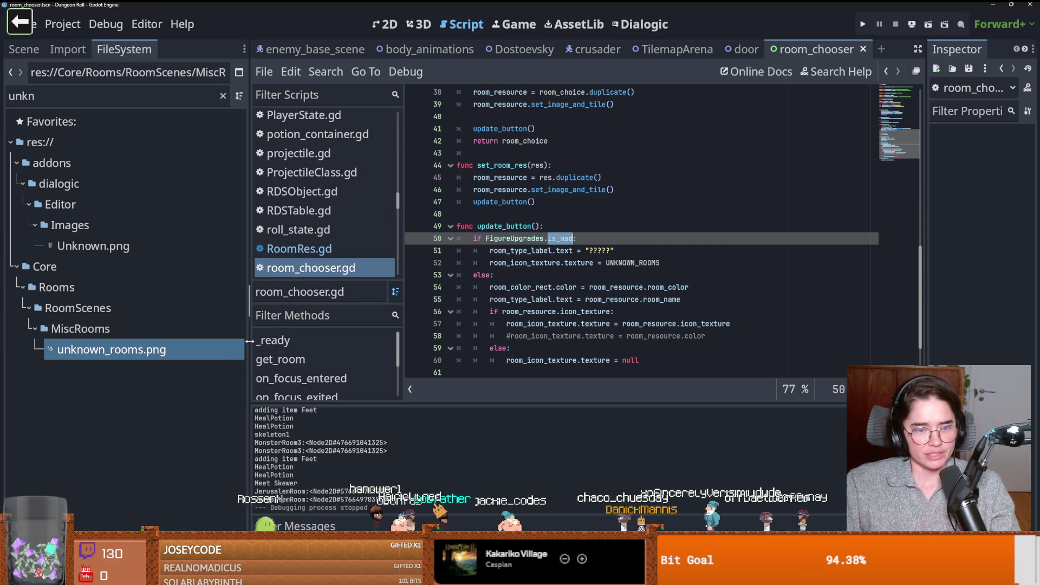
# Step: Widen the FileSystem dock and open FigureUpgrades.gd from the FigureUpgrades reference
pyautogui.moveTo(249, 341); pyautogui.dragTo(298, 342)
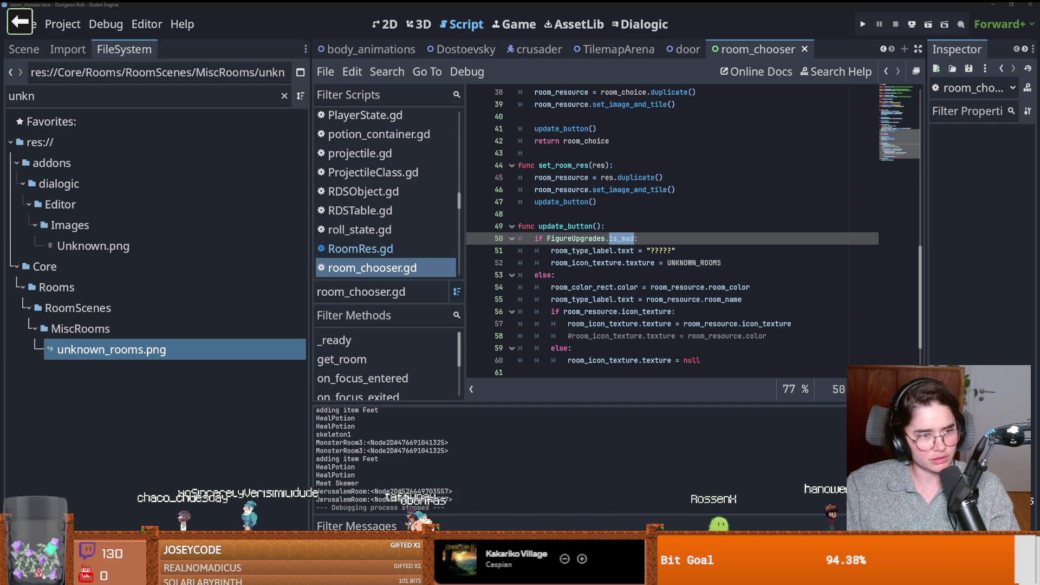
pyautogui.click(601, 336)
pyautogui.hotkey('ctrl', 's')
pyautogui.keyDown('ctrl'); pyautogui.click(563, 238); pyautogui.keyUp('ctrl')
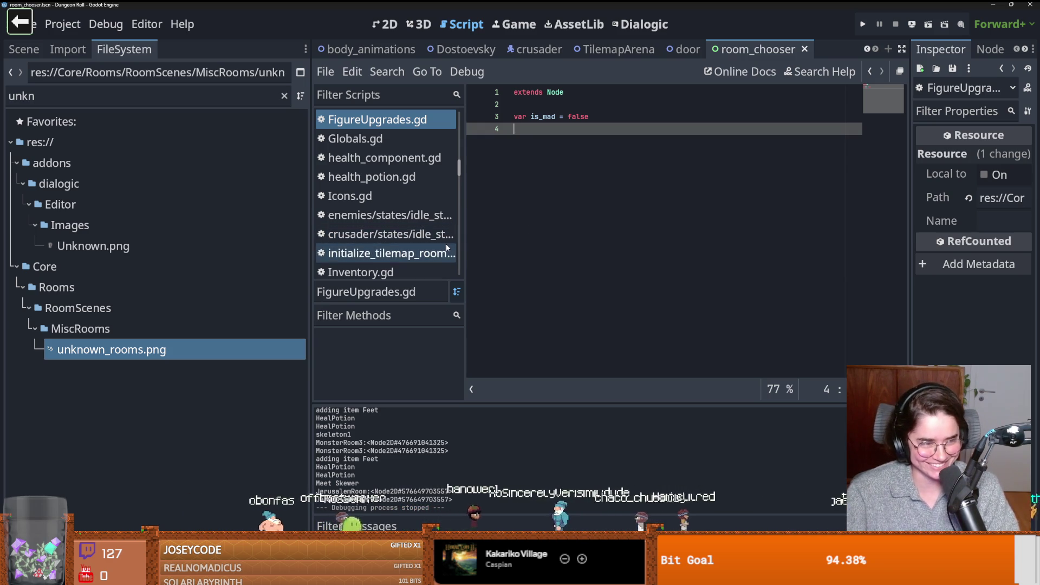
pyautogui.hotkey('ctrl', 's')
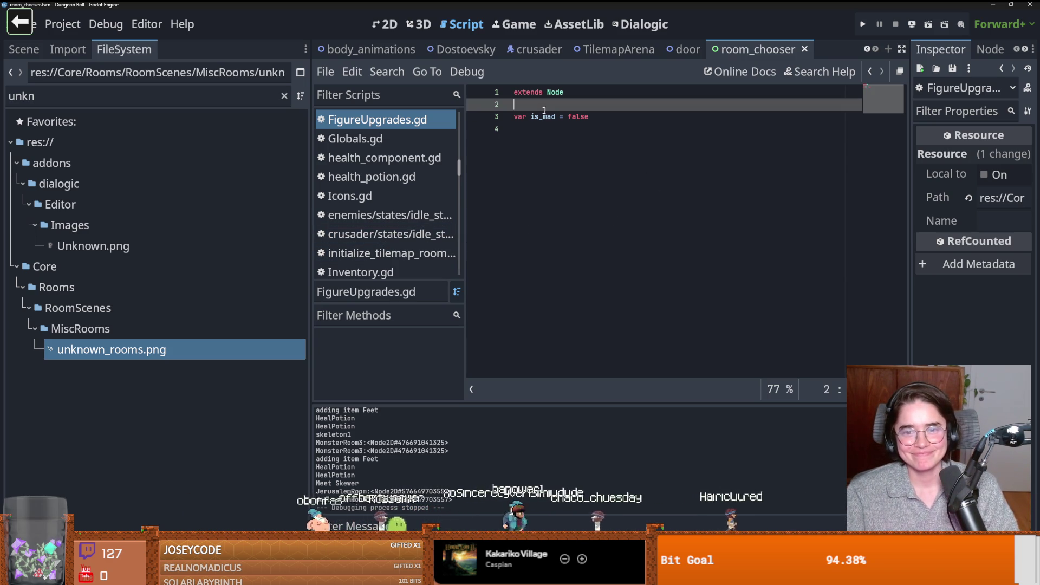
pyautogui.doubleClick(542, 116)
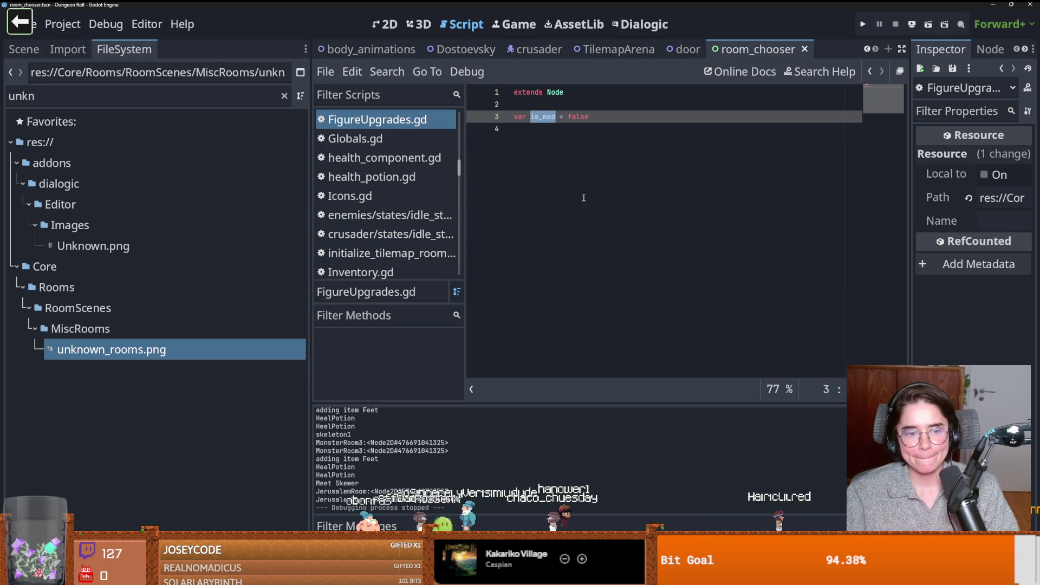
pyautogui.click(603, 122)
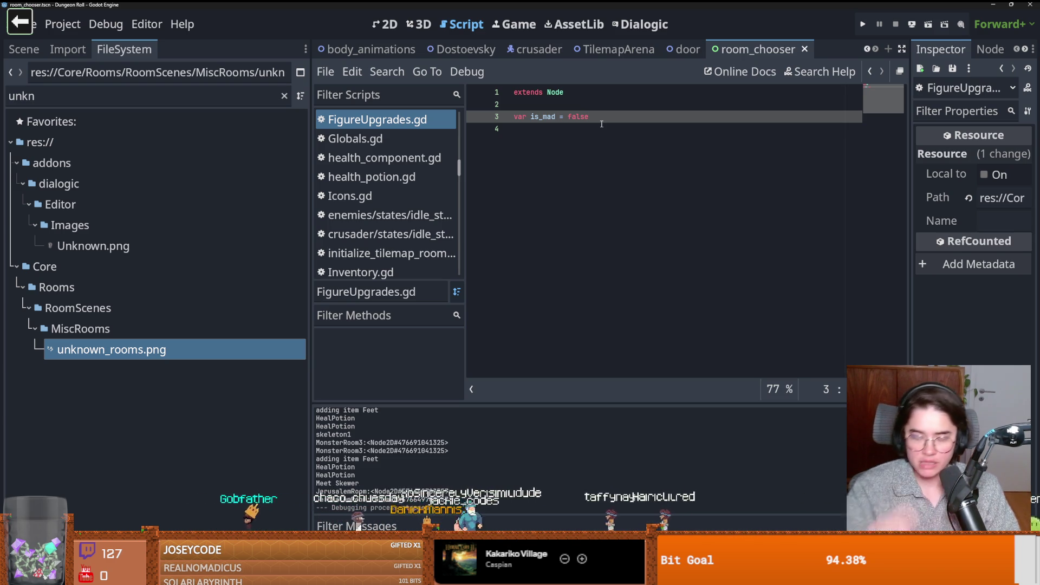
# Step: Declare mad_room_counter = 0 and madness_end_count = 3 below is_mad, saving FigureUpgrades.gd
pyautogui.press('Return')
pyautogui.write('var ')
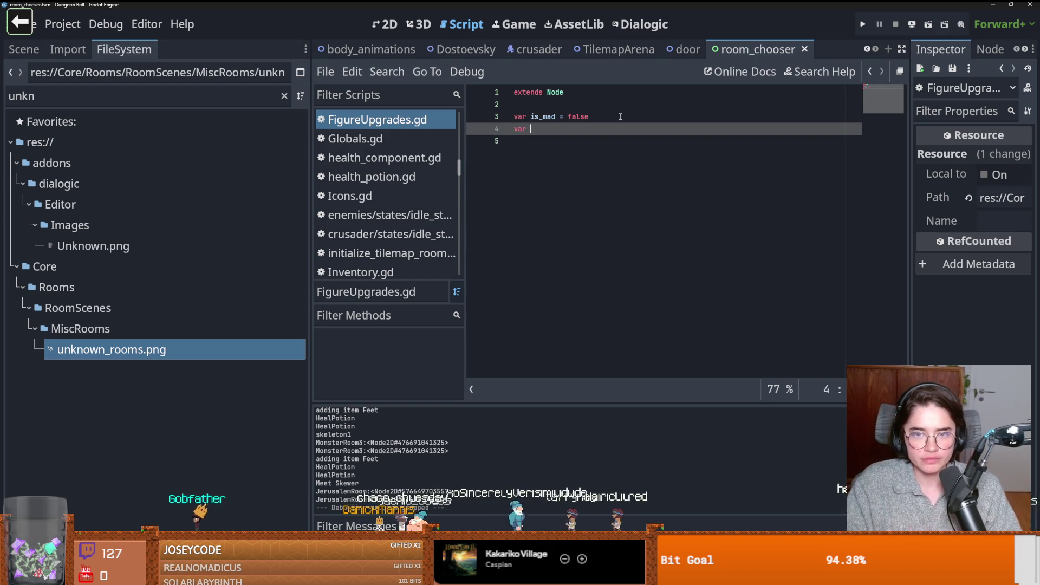
pyautogui.write('mad_room_')
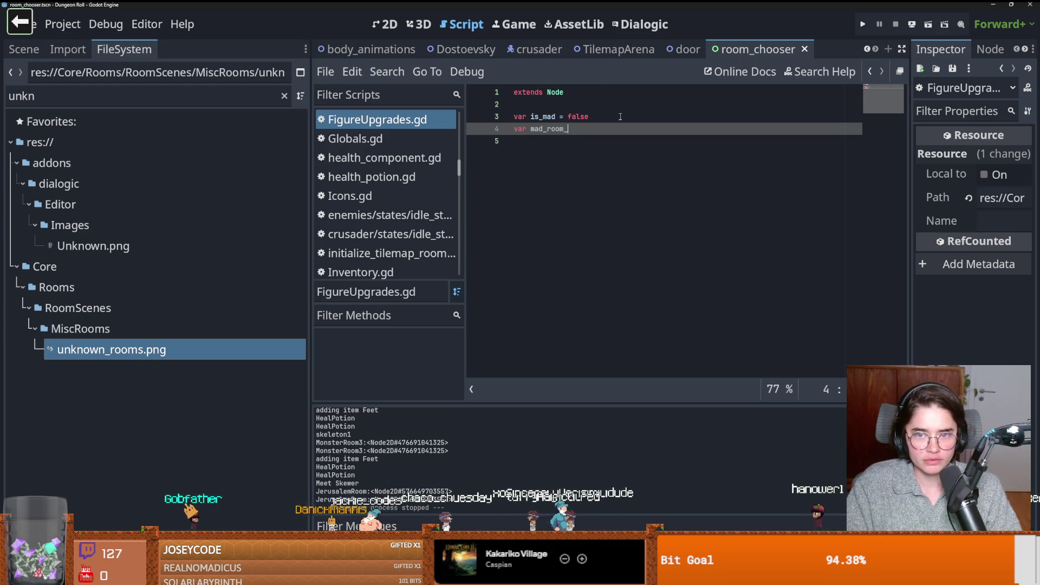
pyautogui.write('count')
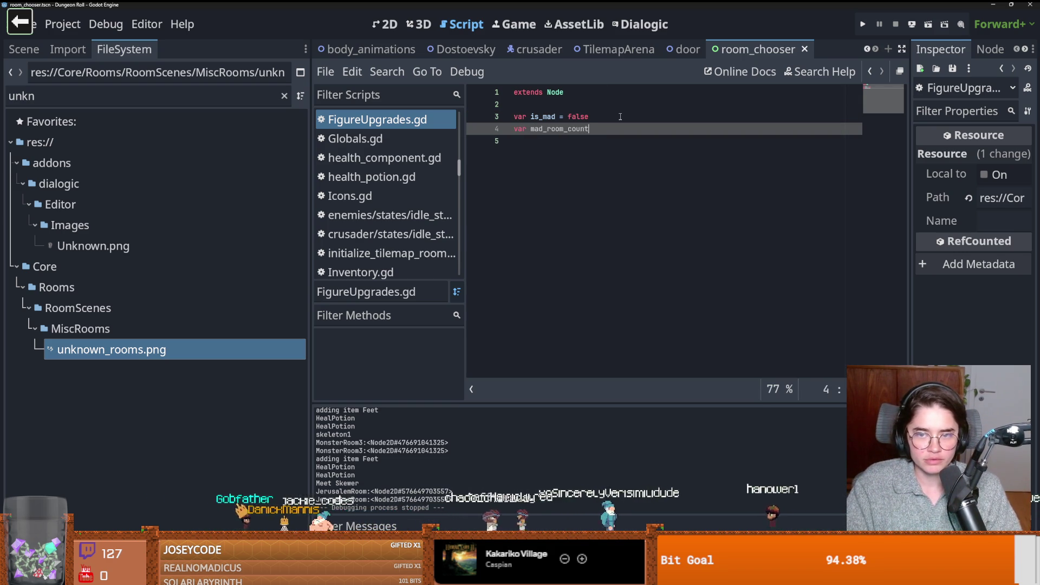
pyautogui.write('er = 0')
pyautogui.hotkey('ctrl', 's')
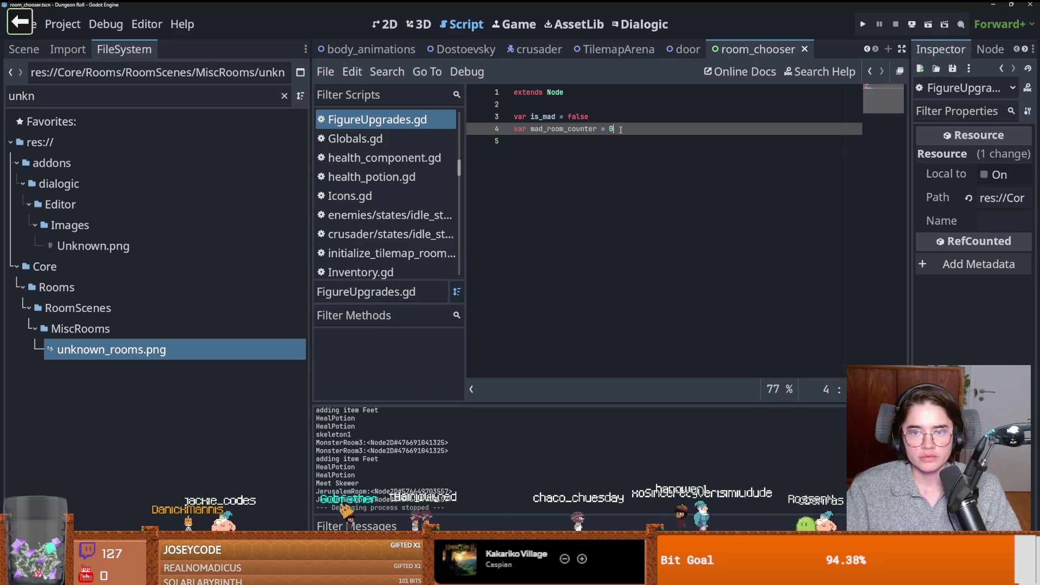
pyautogui.press('Return')
pyautogui.write('var ')
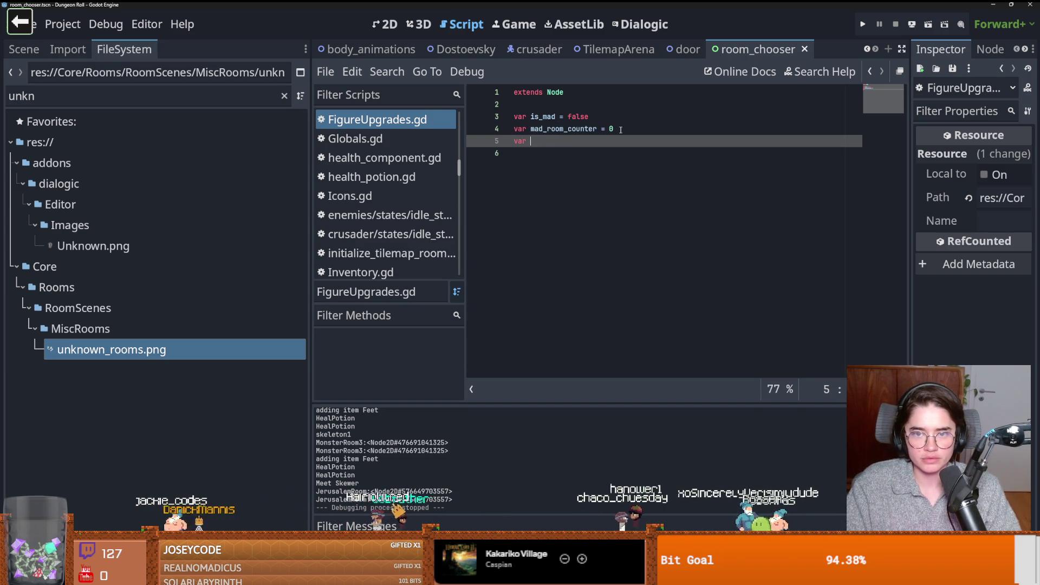
pyautogui.write('madness_end_')
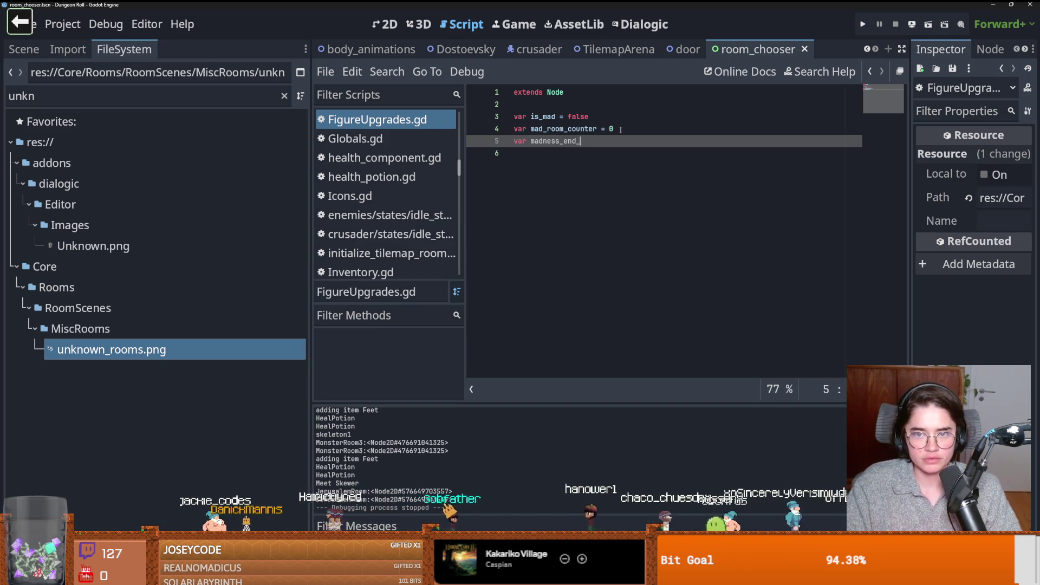
pyautogui.write('count = 3')
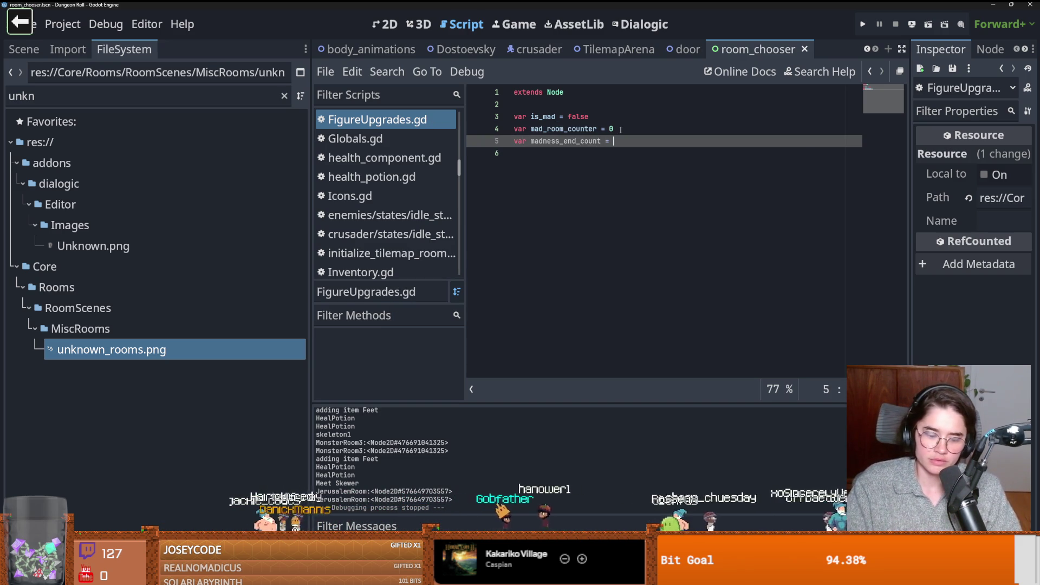
pyautogui.hotkey('ctrl', 's')
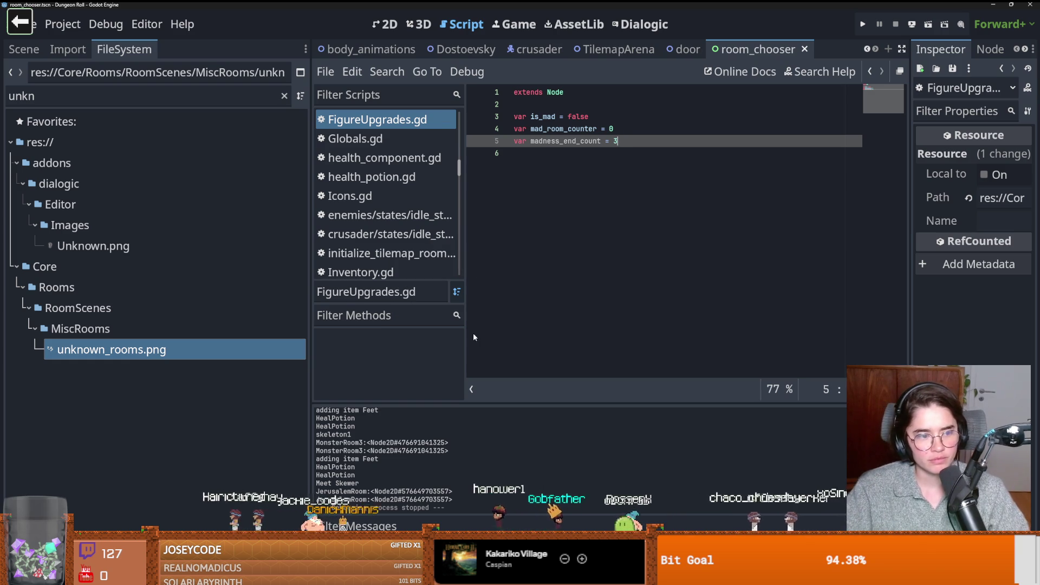
pyautogui.hotkey('ctrl', 's')
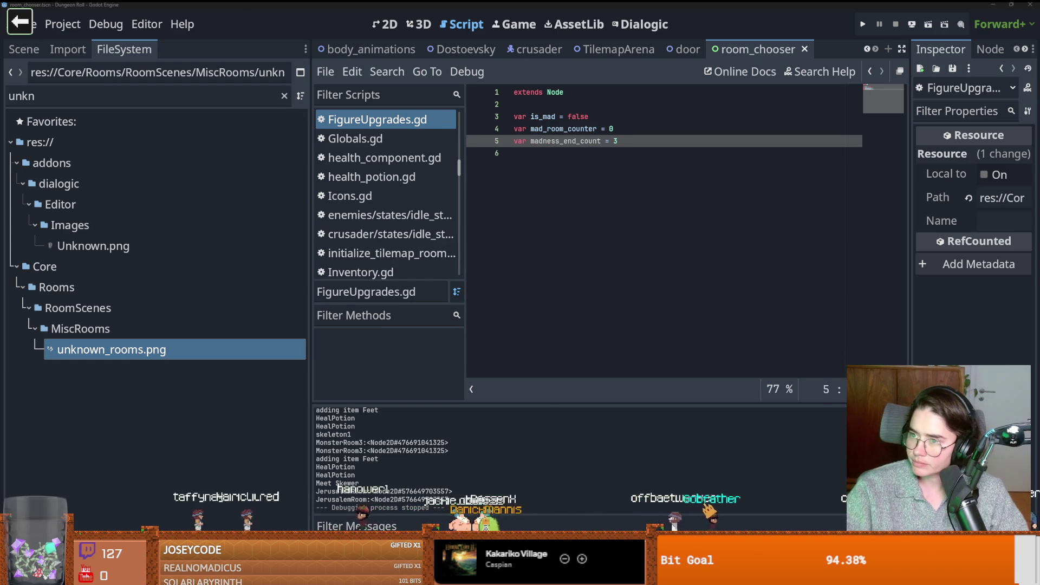
pyautogui.click(25, 22)
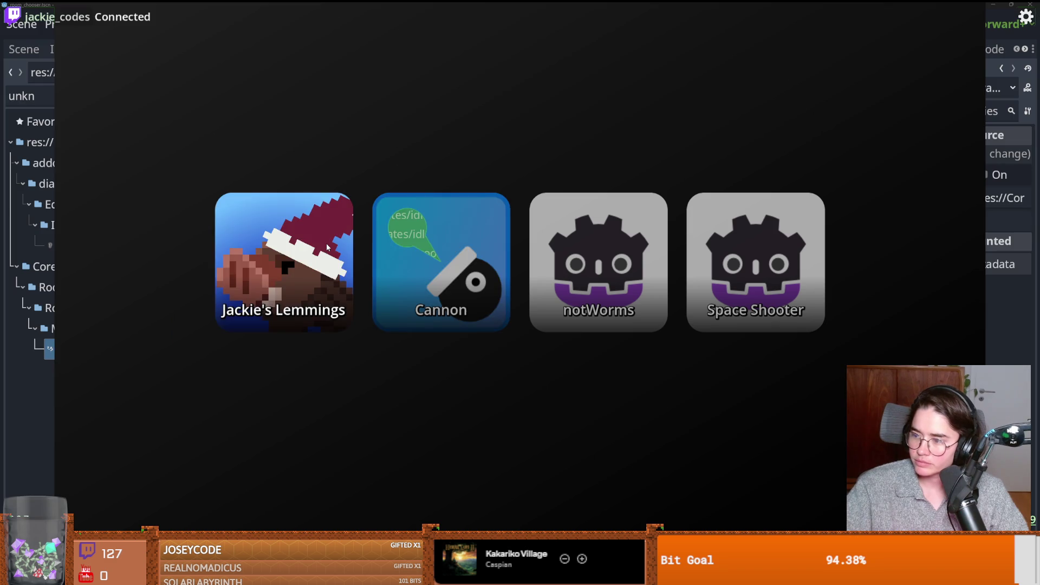
# Step: Launch the Cannon game in the stream launcher, later exit it and close its window
pyautogui.click(405, 247)
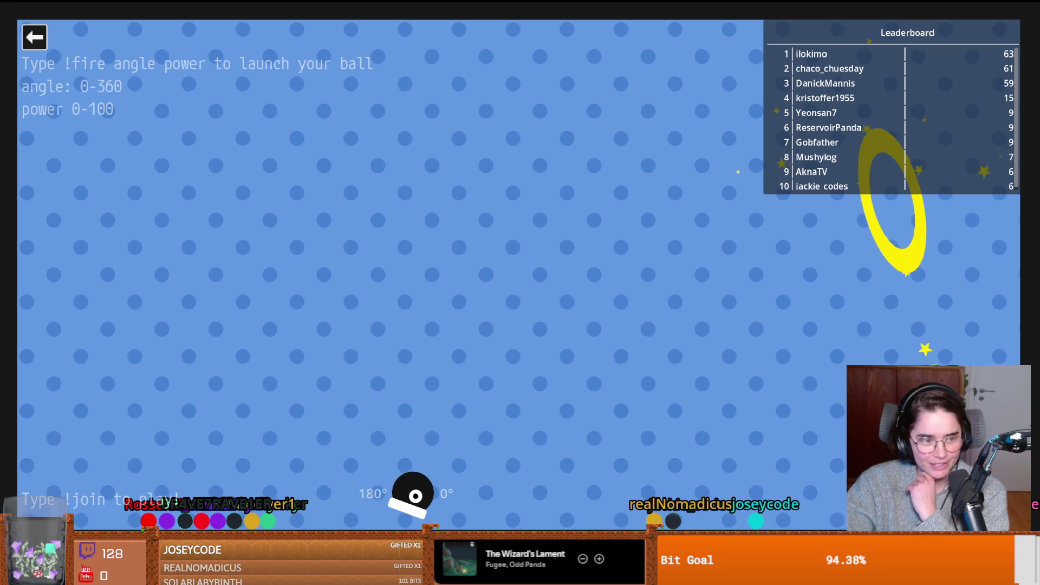
pyautogui.press('Escape')
pyautogui.hotkey('alt', 'F4')
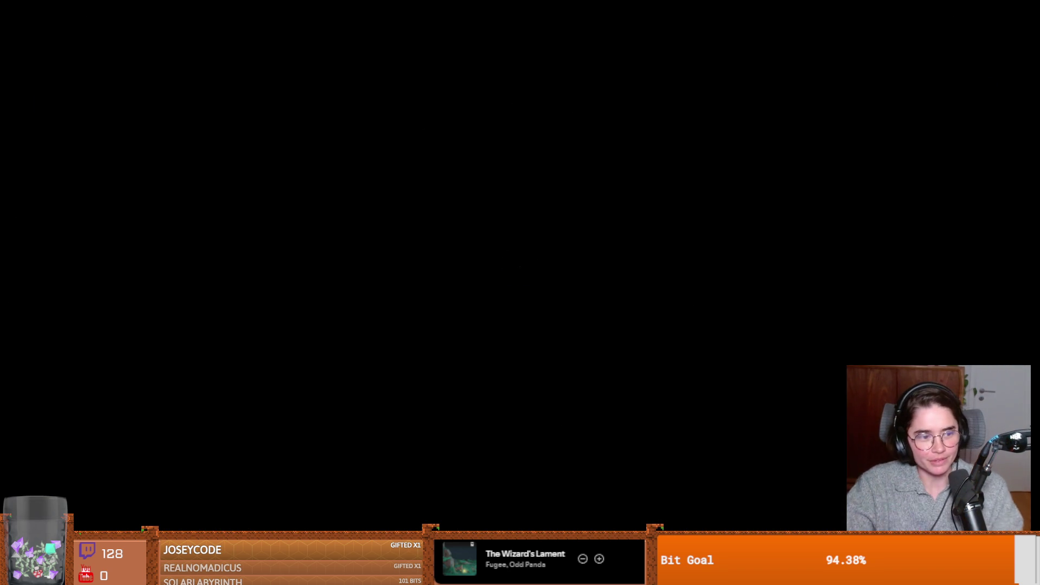
# Step: Add an inc_madness_counter() function stub with a pass placeholder below the variable declarations
pyautogui.hotkey('ctrl', 's')
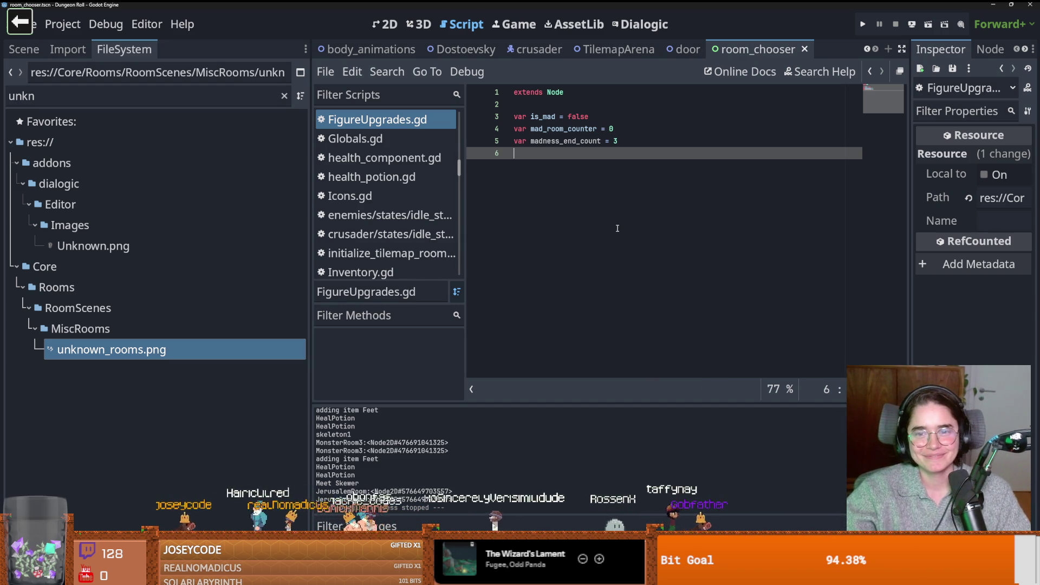
pyautogui.press('Return')
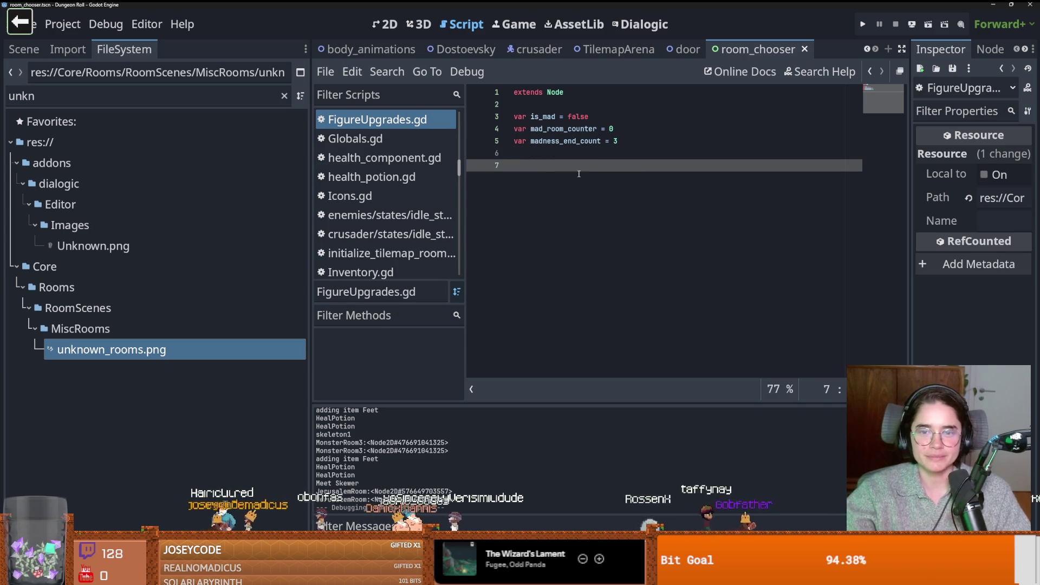
pyautogui.write('func in')
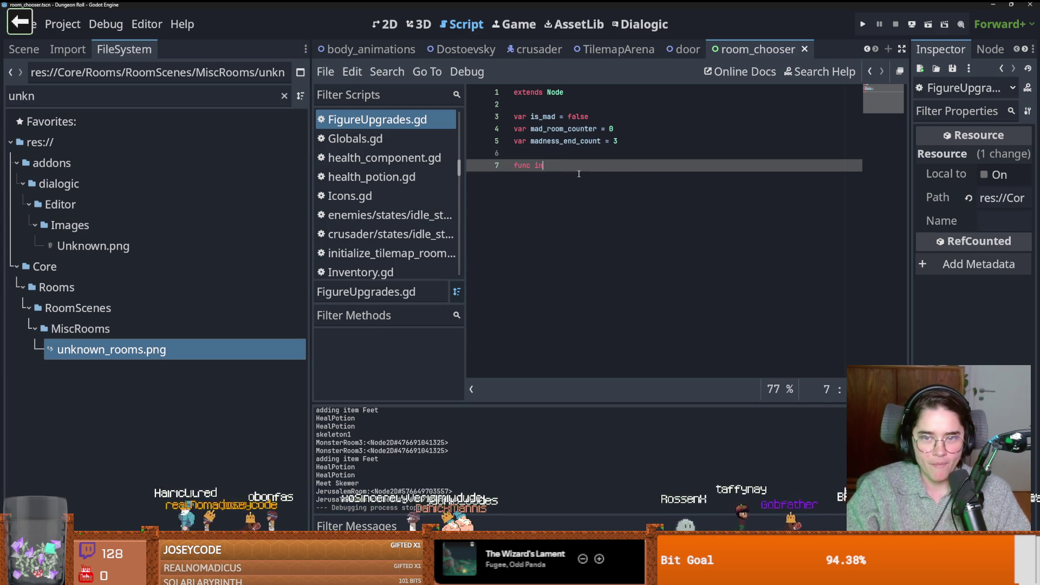
pyautogui.write('c_madness_')
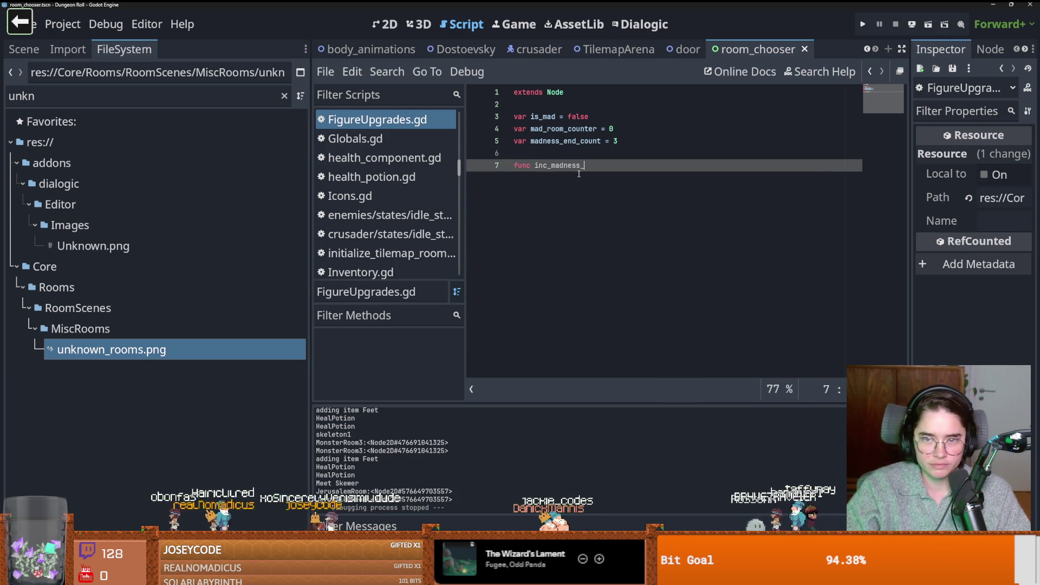
pyautogui.write('counter()')
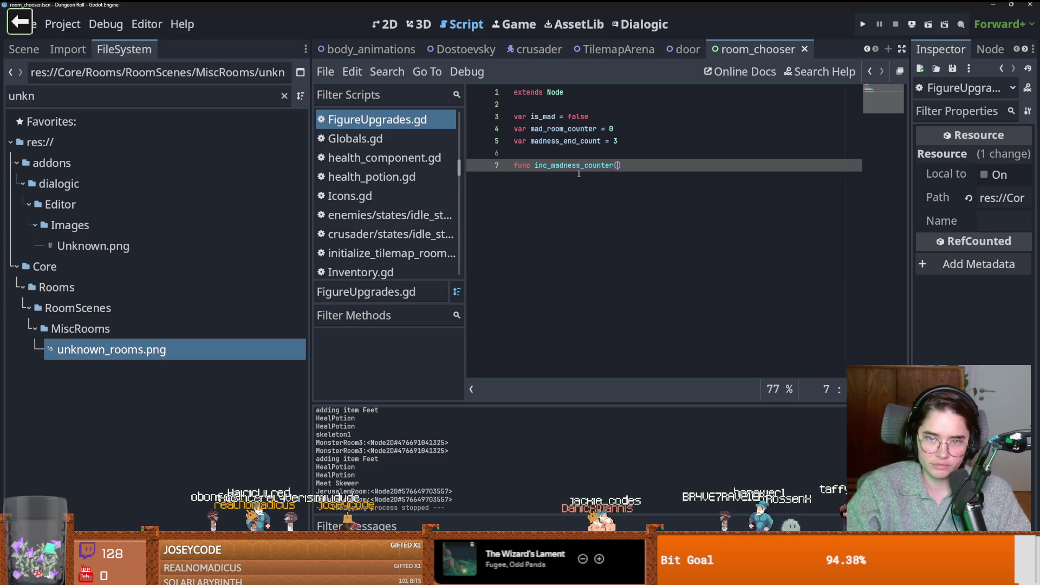
pyautogui.write(':')
pyautogui.press('Return')
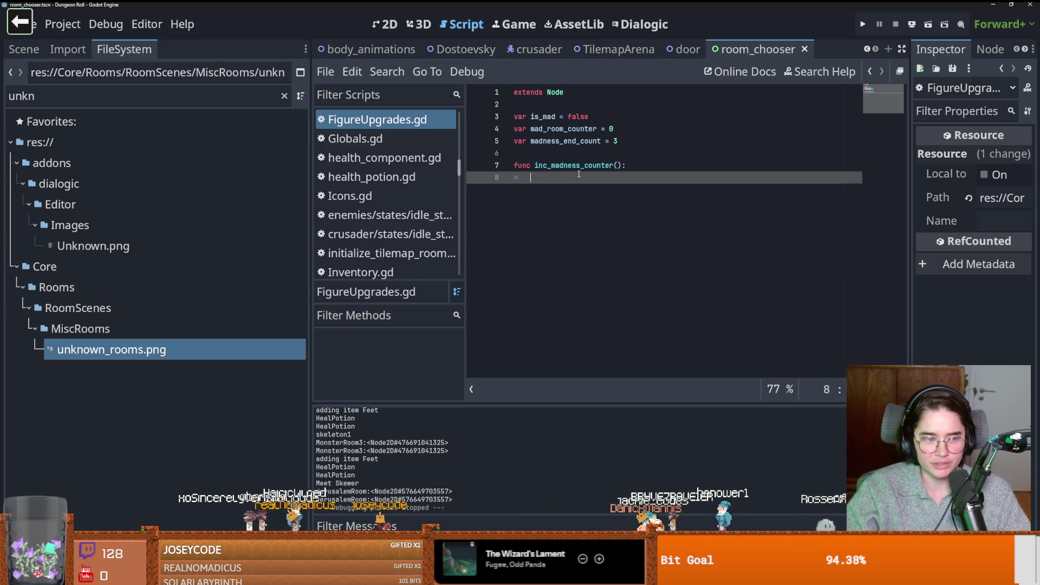
pyautogui.write('pass')
# Step: Make the function increment mad_room_counter by 1 and check whether it equals madness_end_count
pyautogui.press('BackSpace')
pyautogui.press('BackSpace')
pyautogui.press('BackSpace')
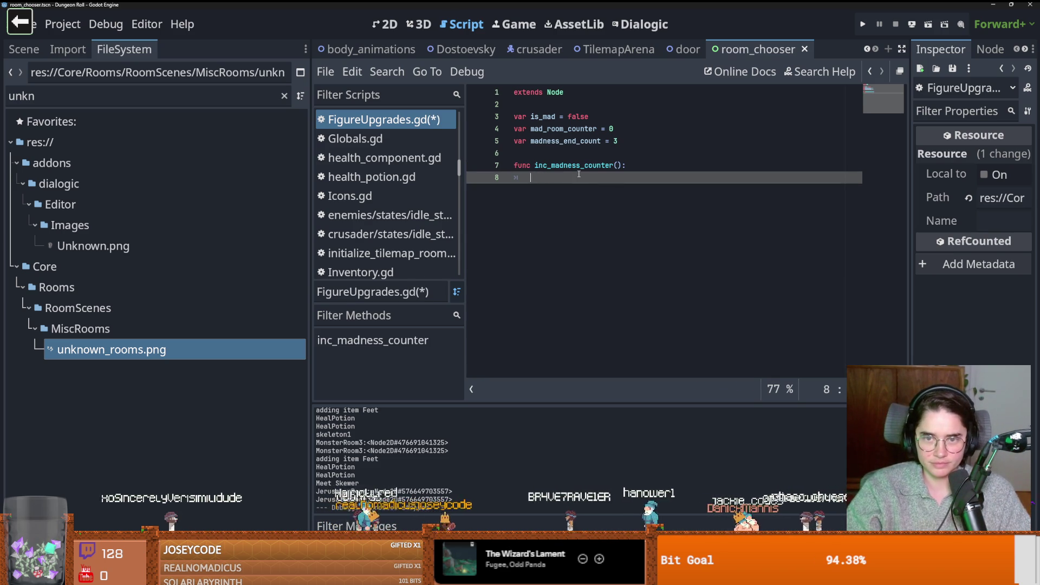
pyautogui.write('ma')
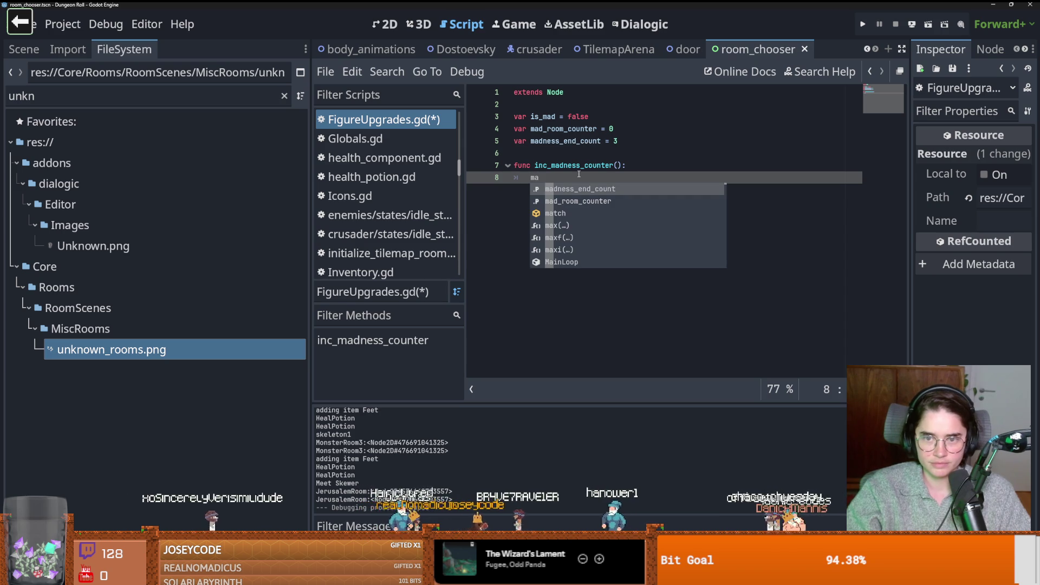
pyautogui.press('Down')
pyautogui.press('Return')
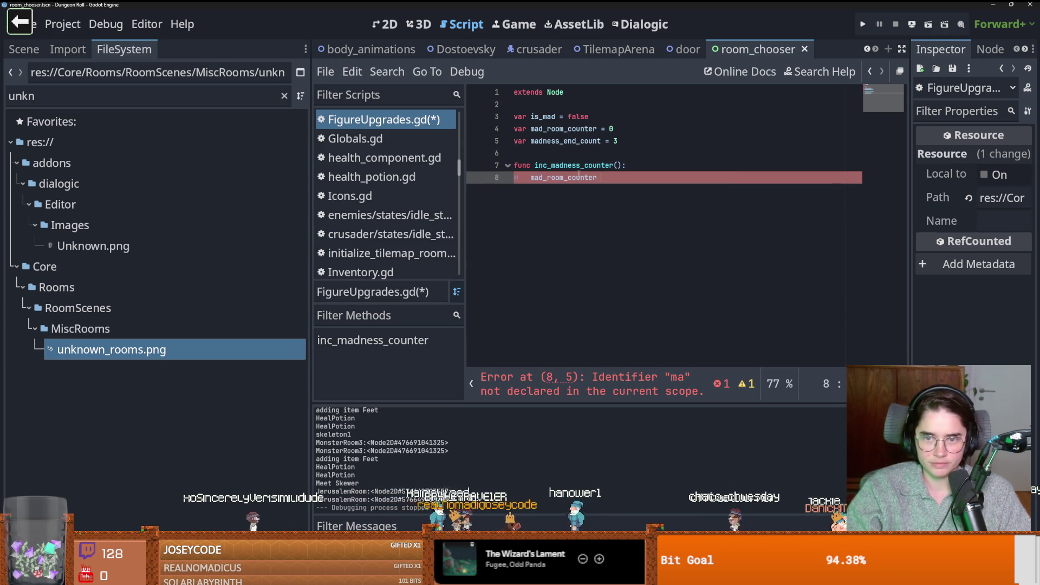
pyautogui.write('+= 1')
pyautogui.press('Return')
pyautogui.write('if ma')
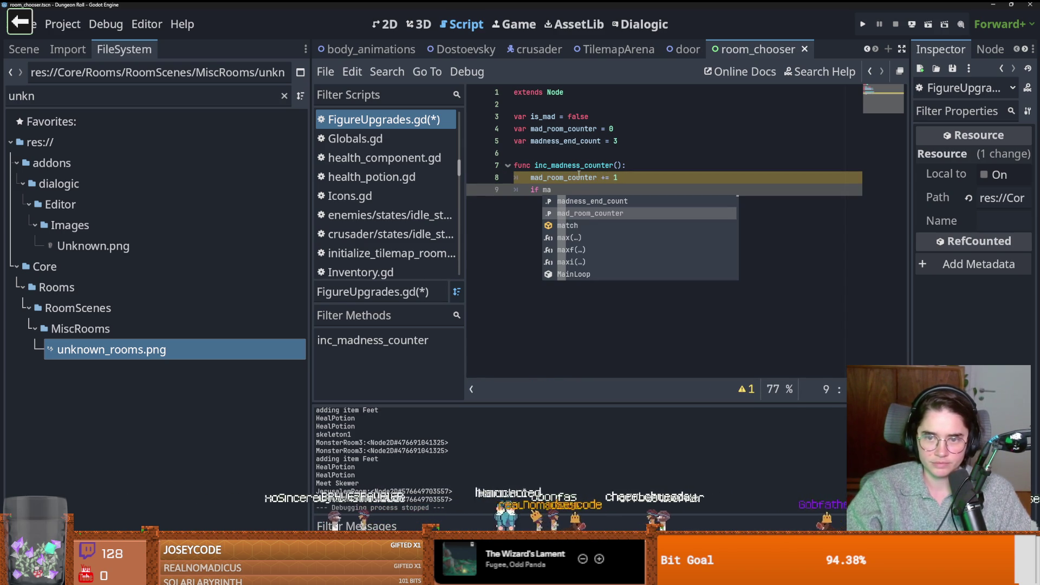
pyautogui.press('Return')
pyautogui.write('== ma')
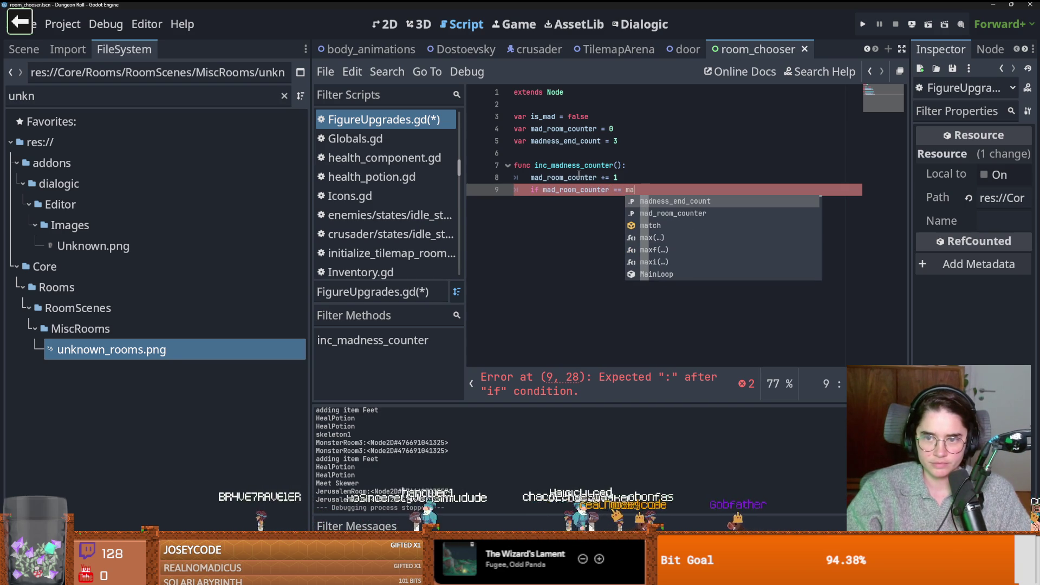
pyautogui.press('Return')
pyautogui.write(':')
pyautogui.press('Return')
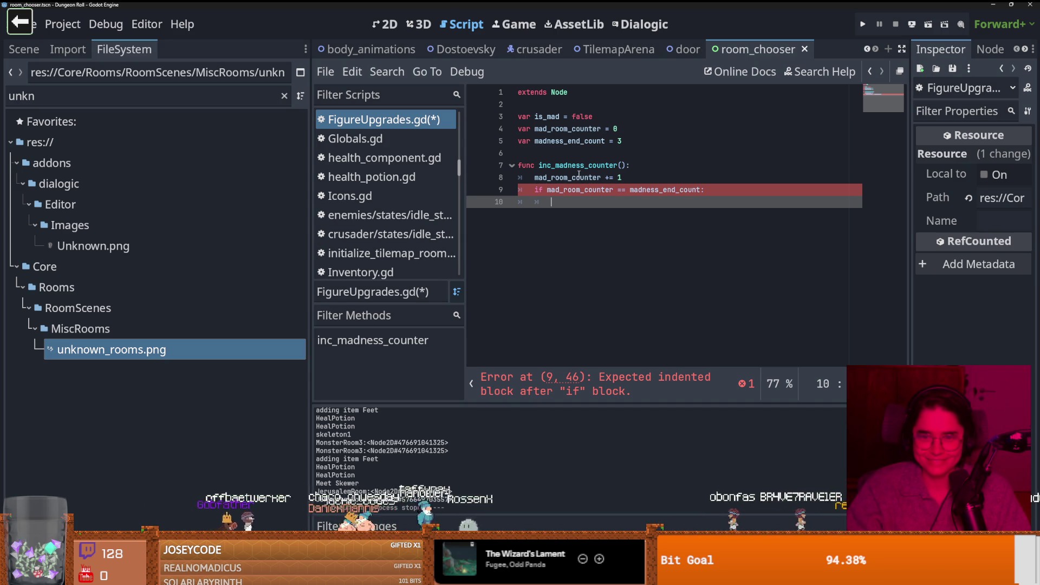
# Step: Inside the if, set is_mad = false and reset mad_room_counter = 0, then save FigureUpgrades.gd
pyautogui.write('is_mad = fal')
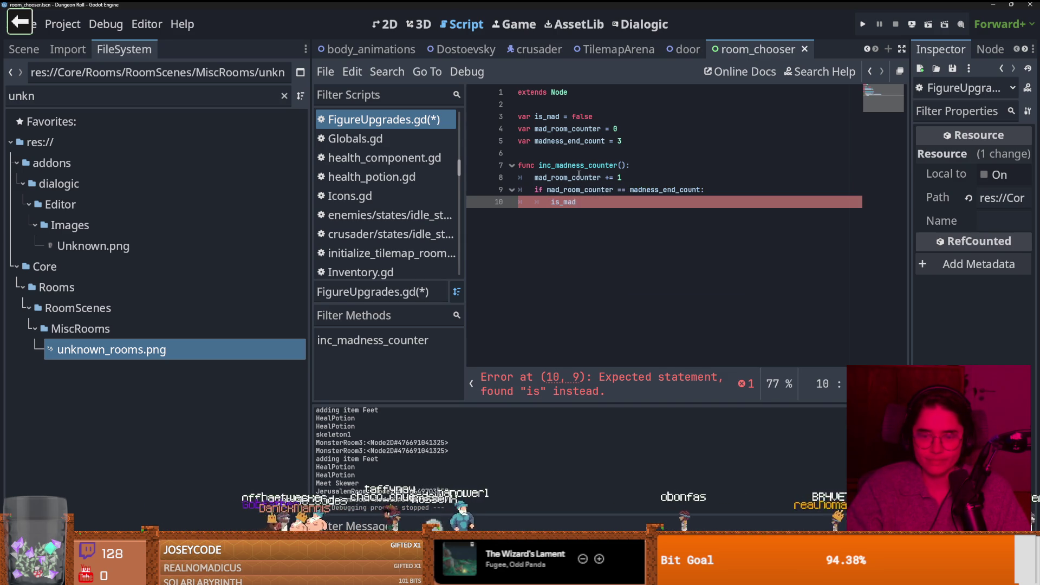
pyautogui.press('Return')
pyautogui.press('Return')
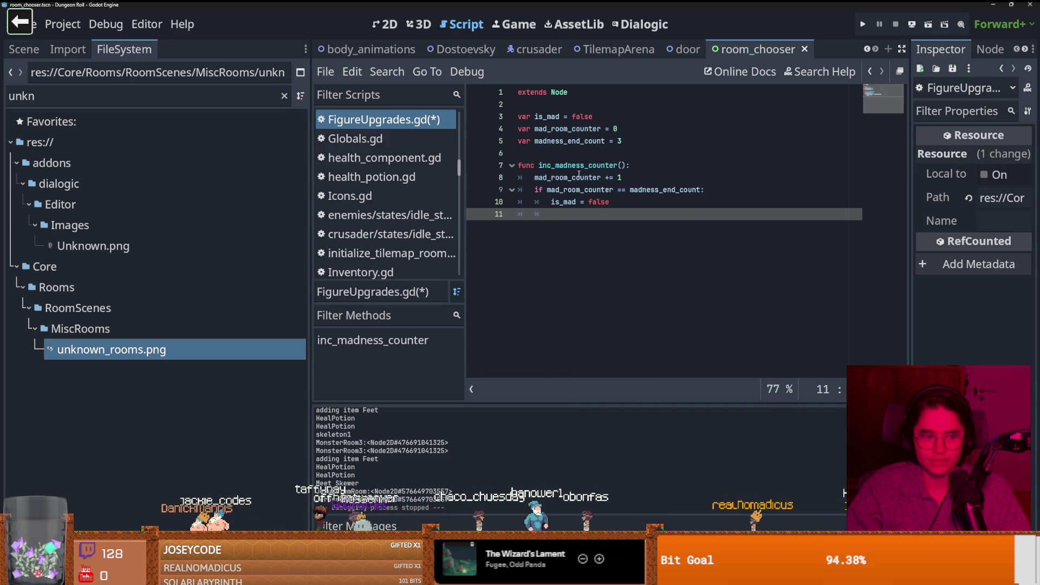
pyautogui.write('mad')
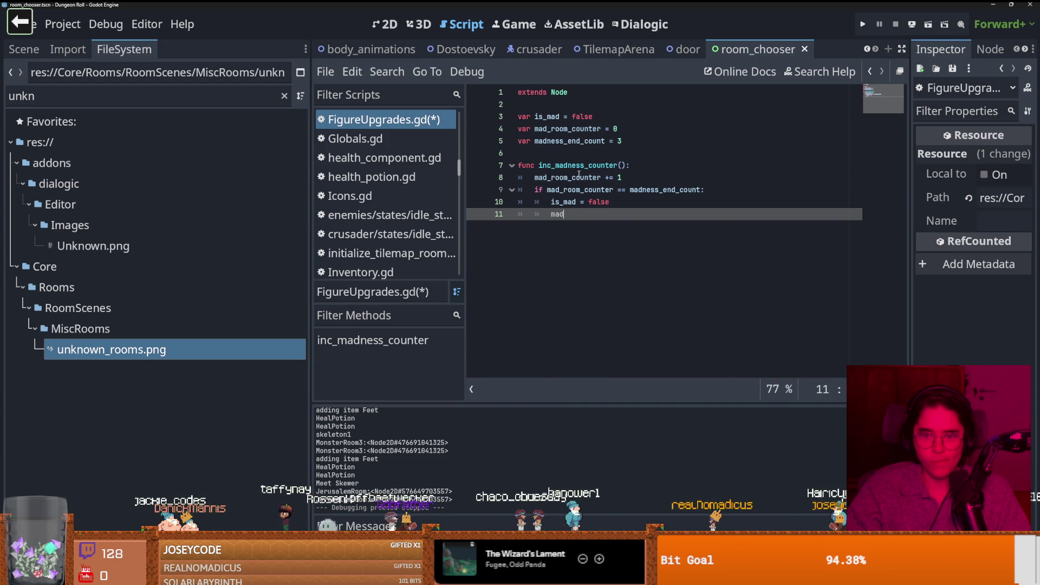
pyautogui.press('Down')
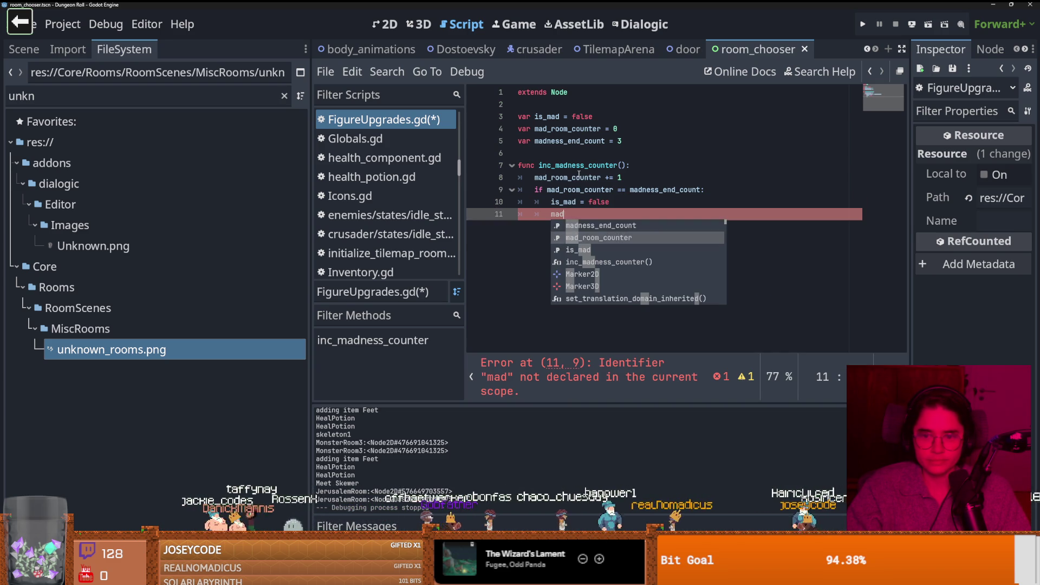
pyautogui.press('Return')
pyautogui.write('= 0')
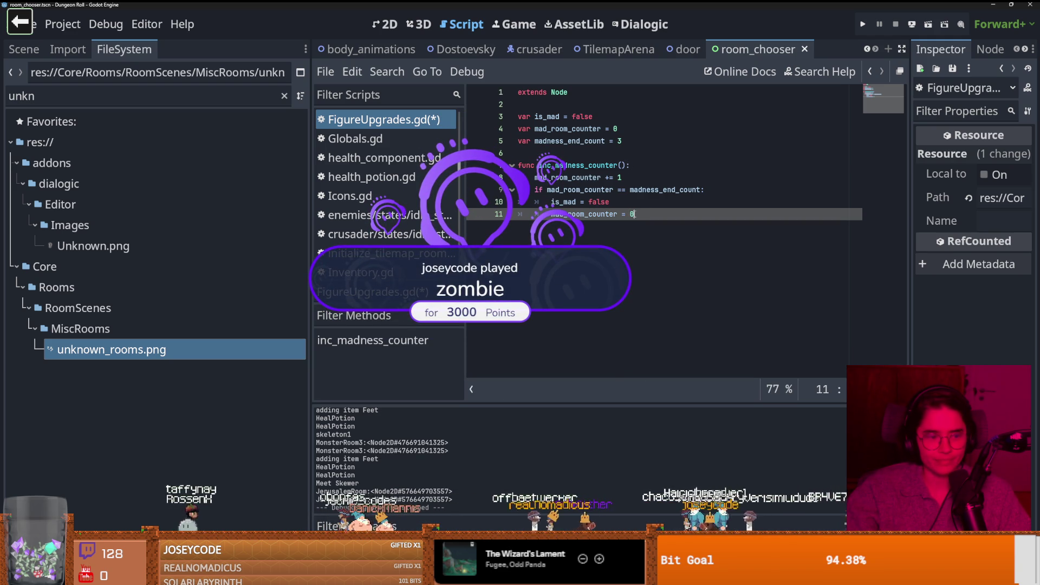
pyautogui.moveTo(626, 165); pyautogui.dragTo(535, 165)
pyautogui.hotkey('ctrl', 's')
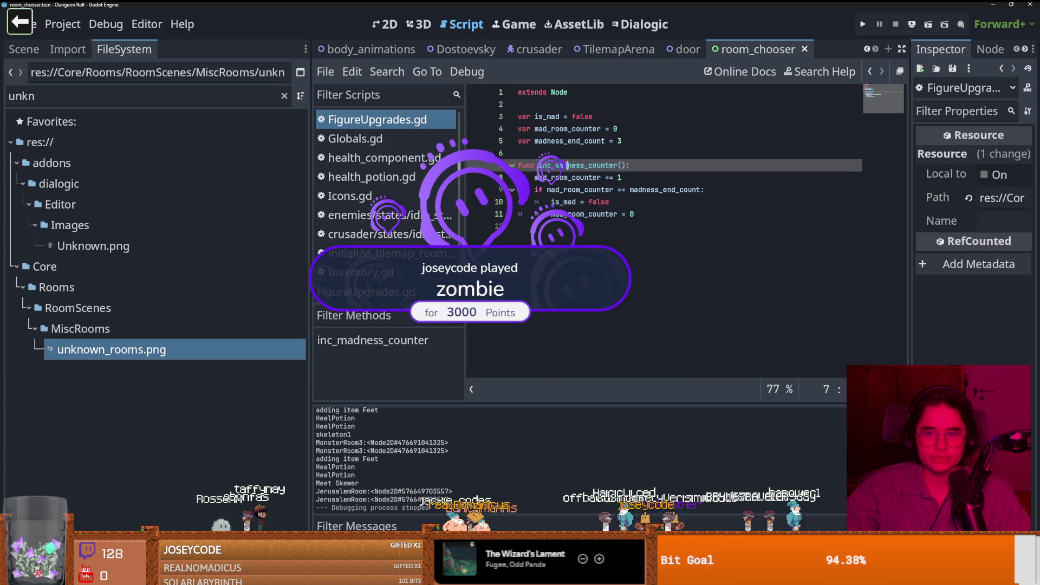
# Step: Review the new inc_madness_counter function and its madness check in FigureUpgrades.gd
pyautogui.doubleClick(583, 116)
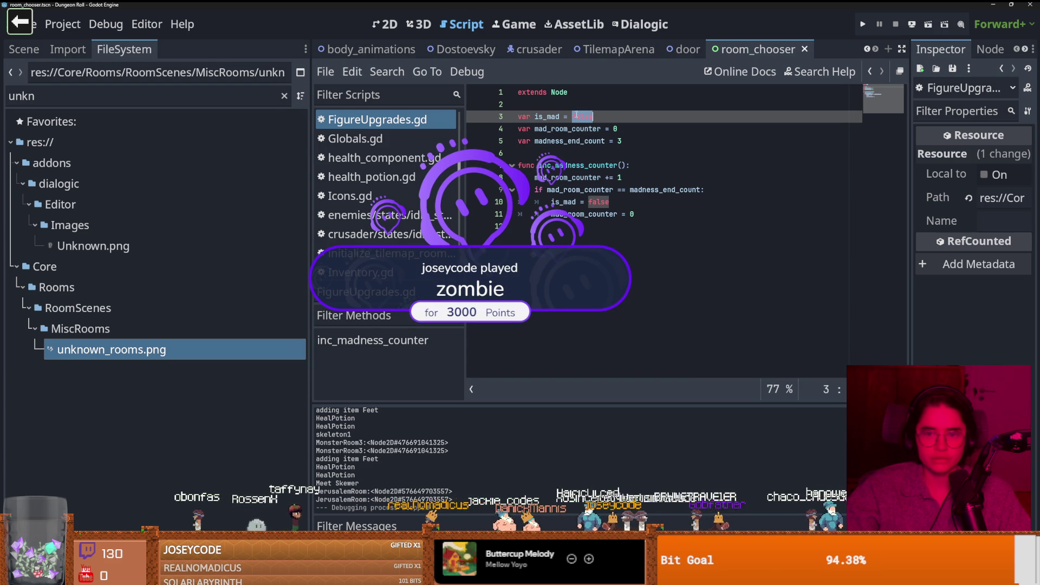
pyautogui.click(575, 116)
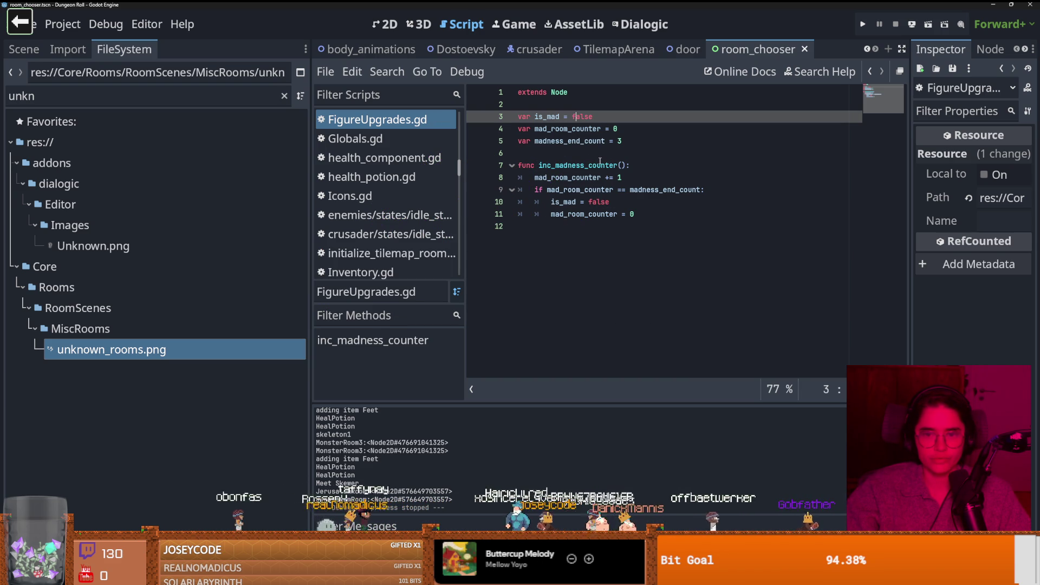
pyautogui.click(601, 162)
pyautogui.doubleClick(606, 164)
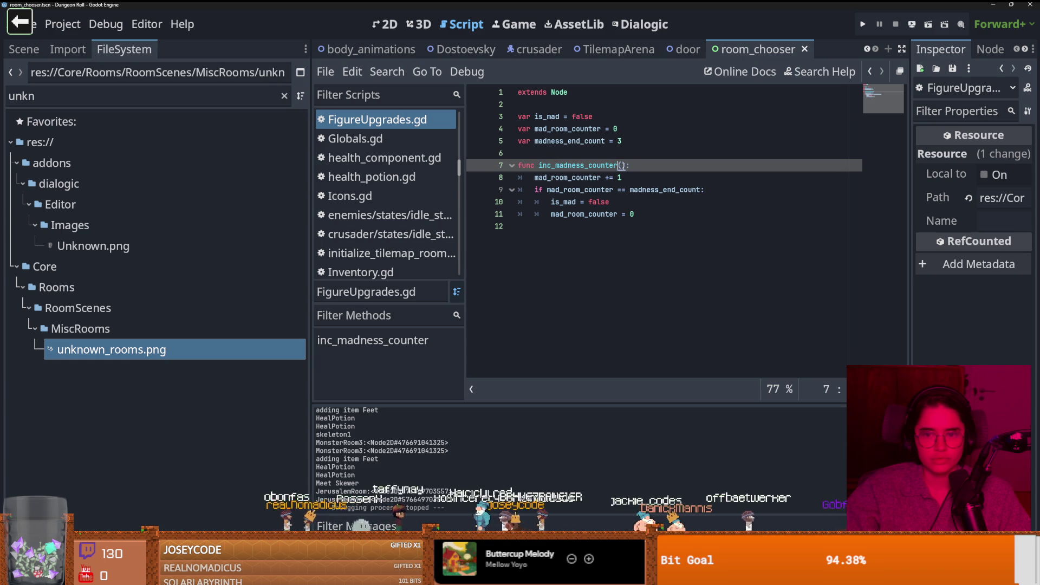
pyautogui.moveTo(626, 165); pyautogui.dragTo(539, 166)
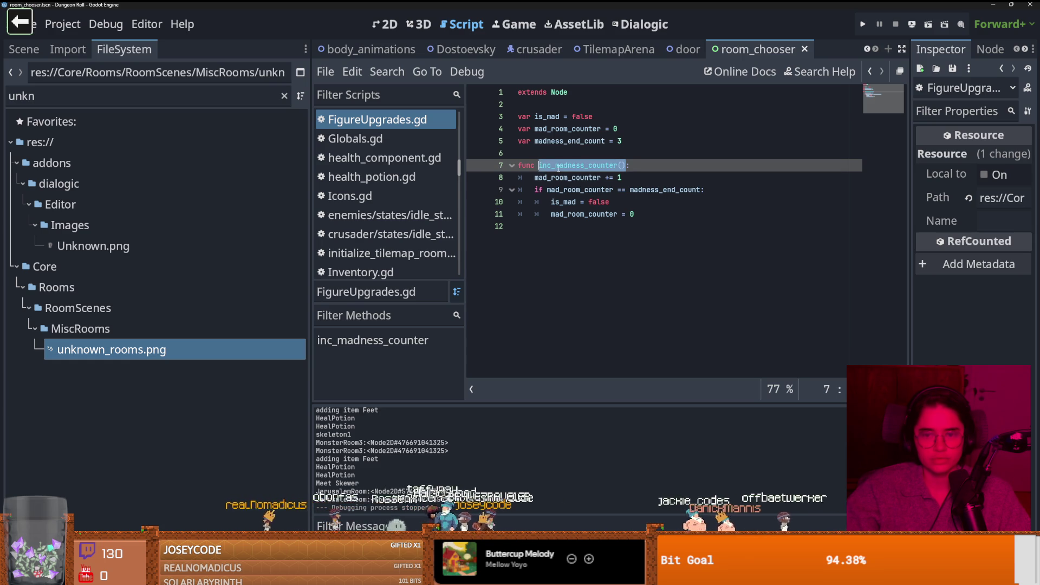
pyautogui.click(283, 96)
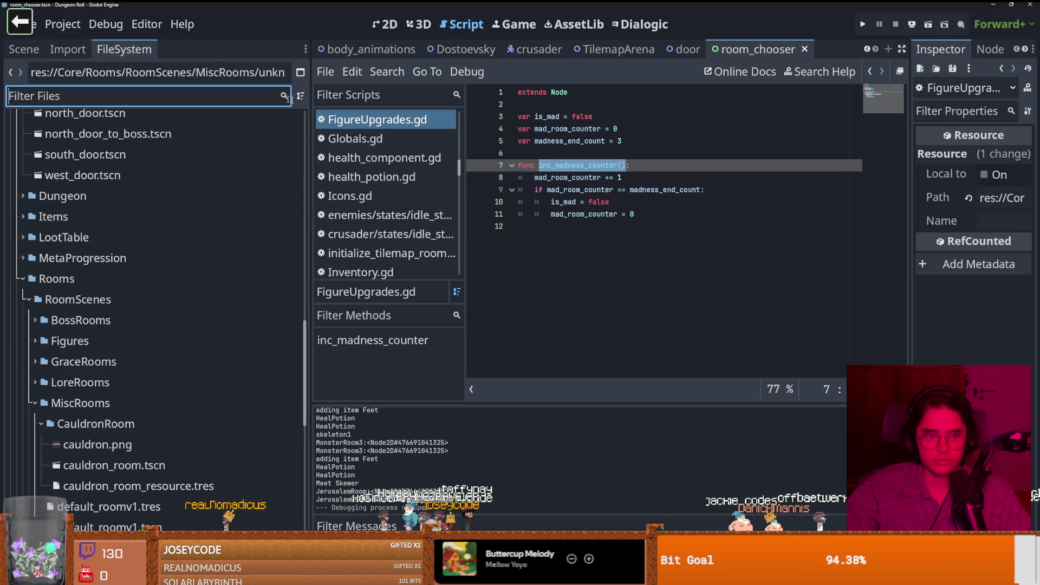
pyautogui.click(546, 190)
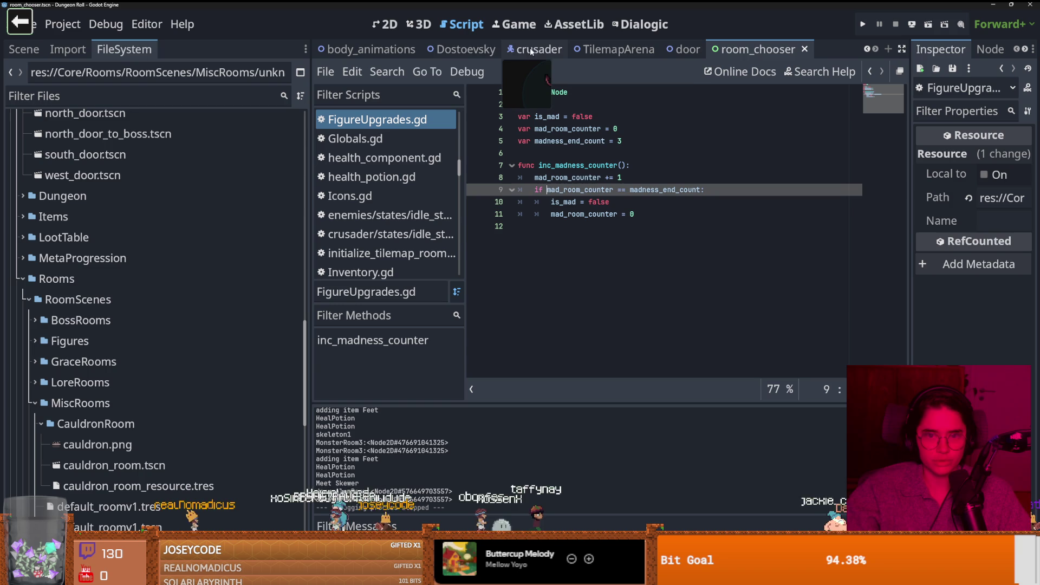
# Step: From door.gd's scene tree, open RoomChooserContainer's room_chooser.gd and the room_chooser scene
pyautogui.click(683, 49)
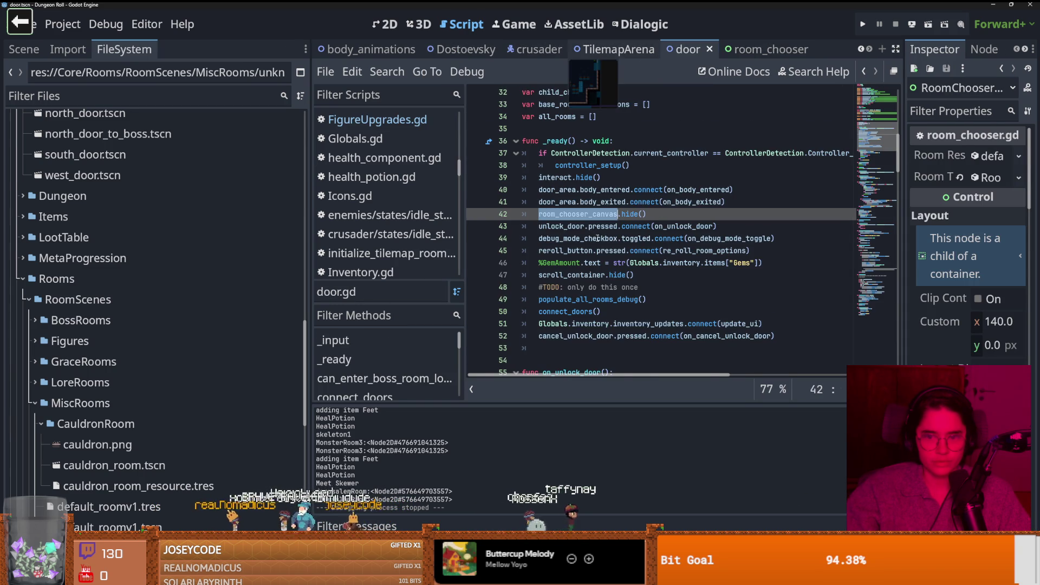
pyautogui.scroll(-2, 592, 237)
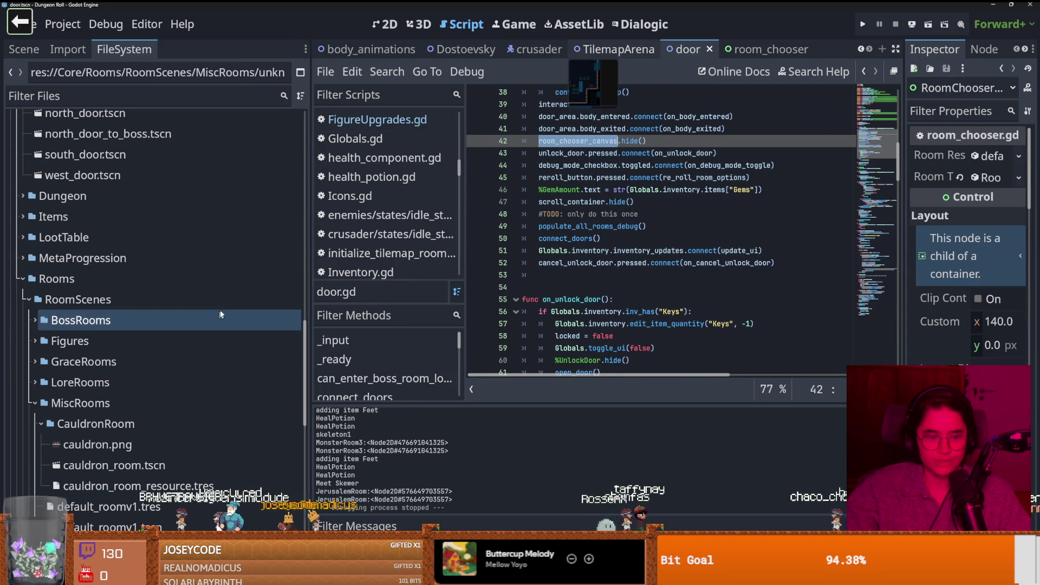
pyautogui.click(24, 50)
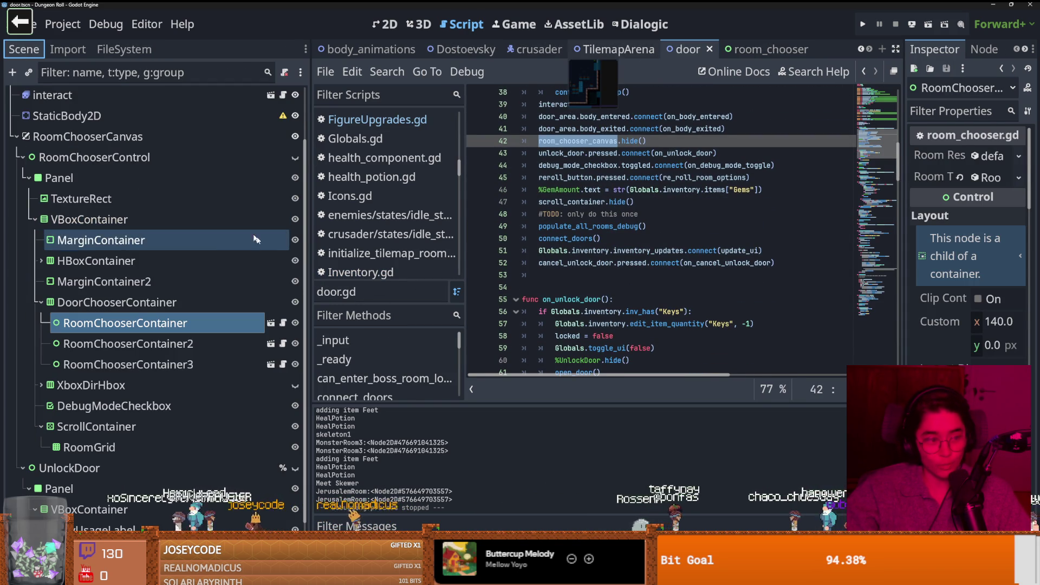
pyautogui.scroll(1, 240, 325)
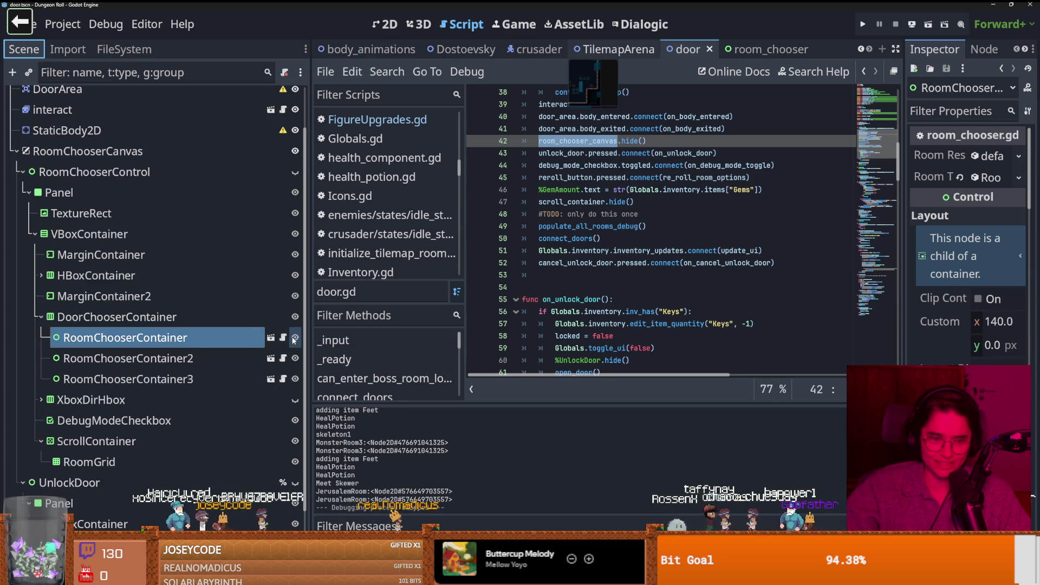
pyautogui.click(283, 336)
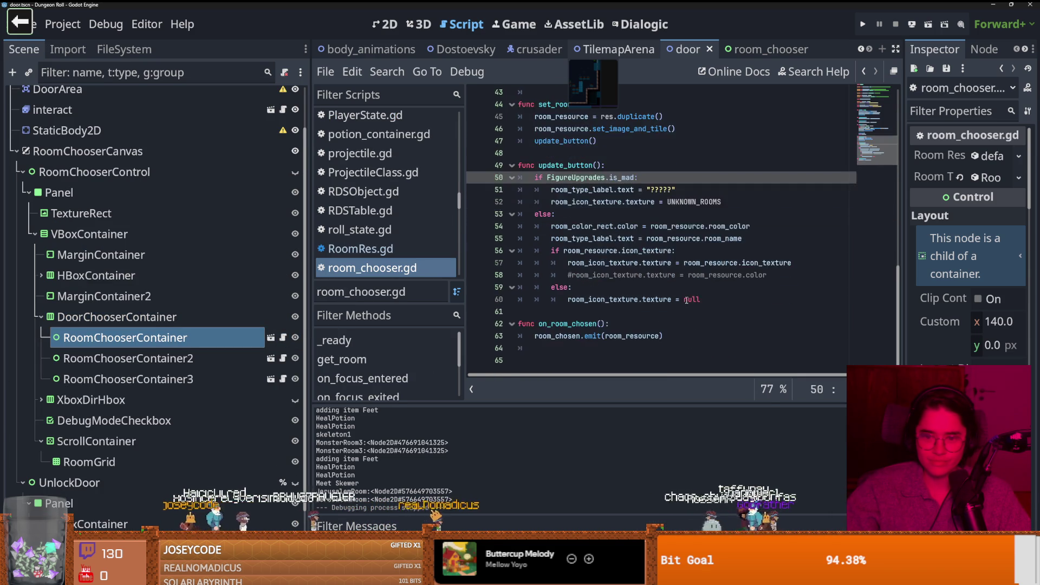
pyautogui.scroll(6, 558, 204)
pyautogui.scroll(3, 558, 205)
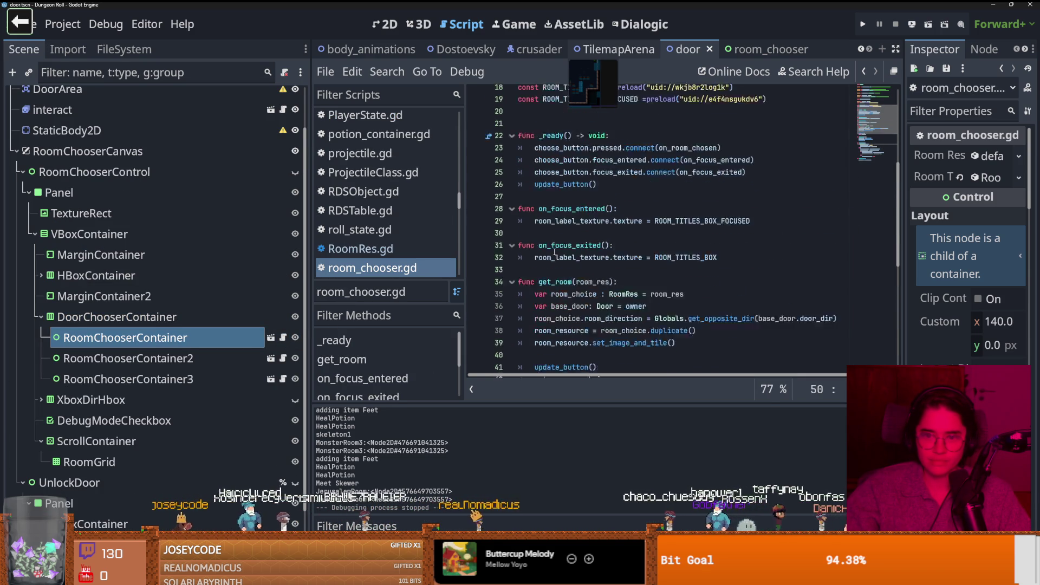
pyautogui.click(269, 337)
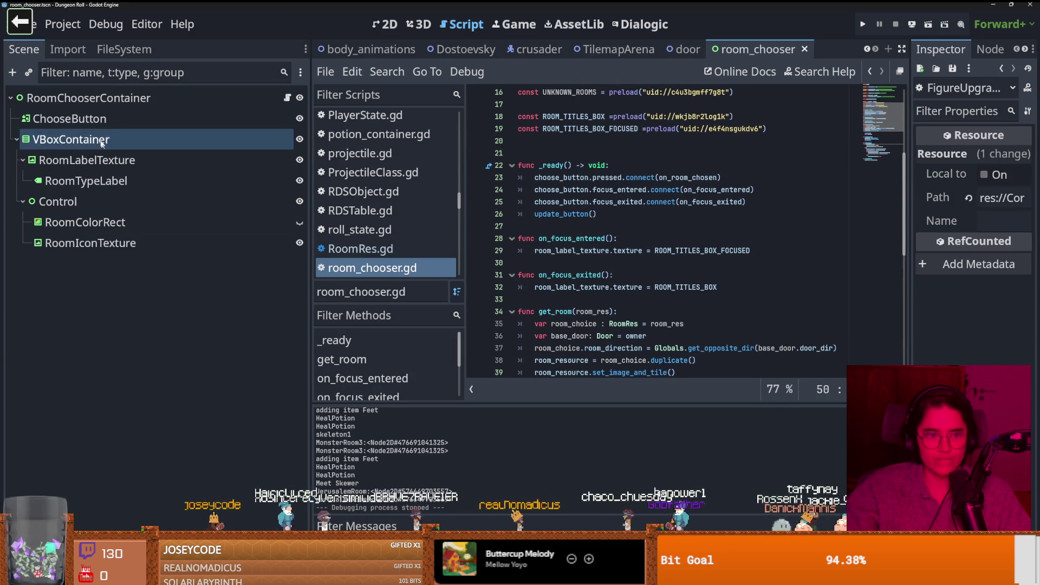
# Step: Start on_room_chosen with 'if FigureUpgrades.is_mad:' calling FigureUpgrades.inc_madness_counter(), and save room_chooser.gd
pyautogui.scroll(1, 614, 247)
pyautogui.scroll(2, 614, 247)
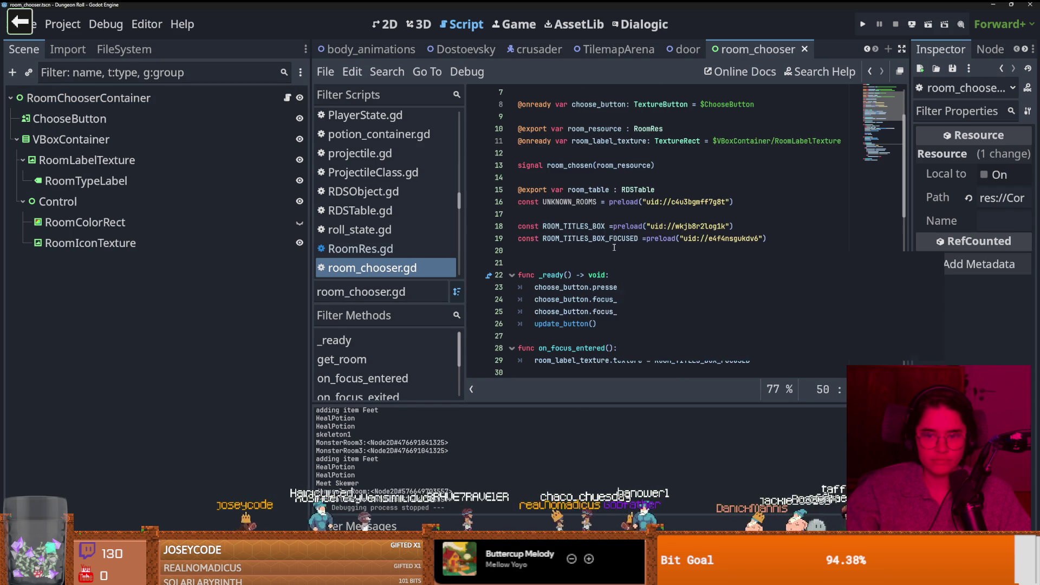
pyautogui.keyDown('ctrl'); pyautogui.click(690, 255); pyautogui.keyUp('ctrl')
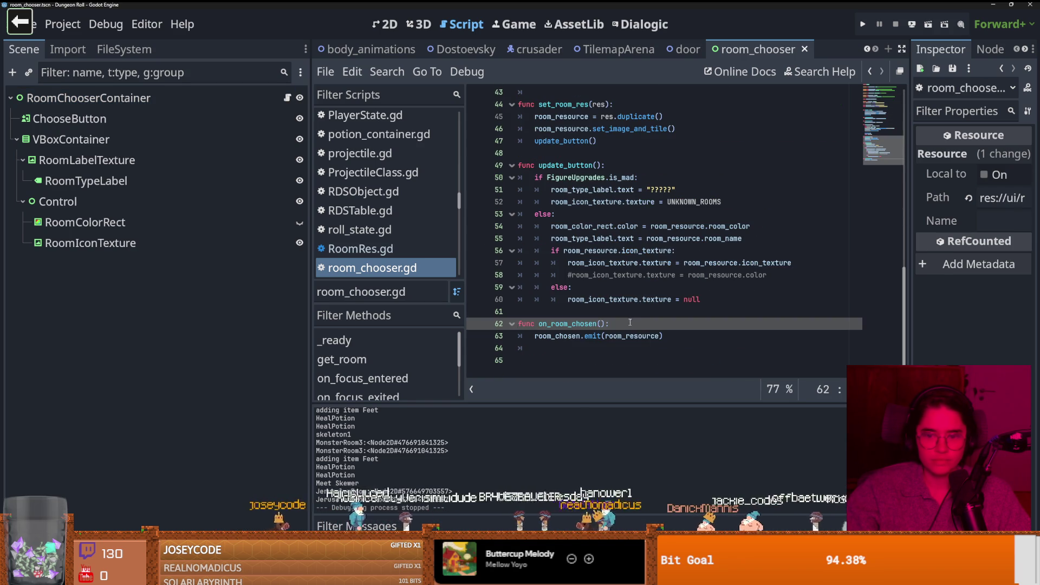
pyautogui.click(648, 327)
pyautogui.press('Return')
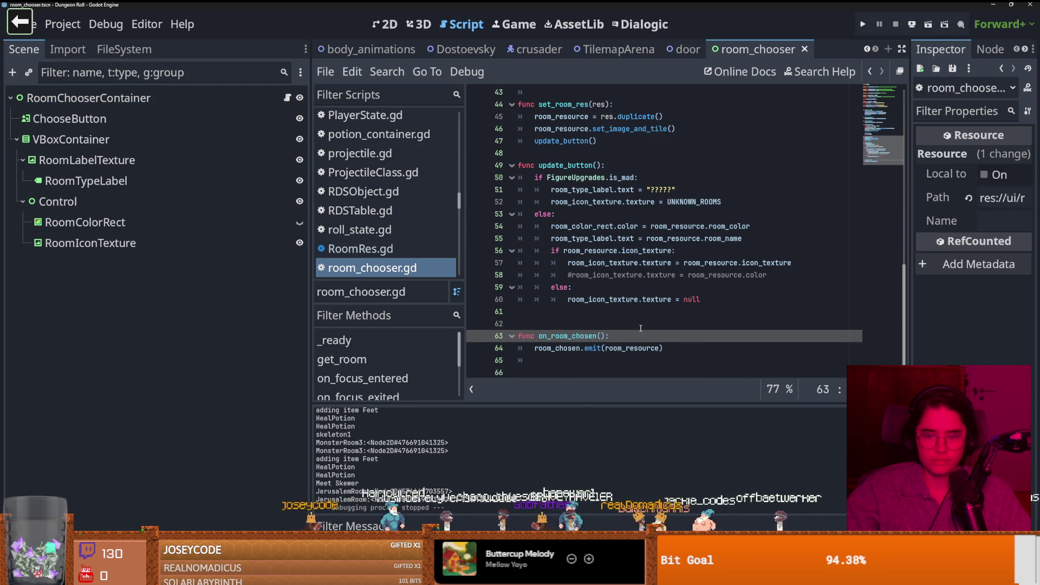
pyautogui.write('if')
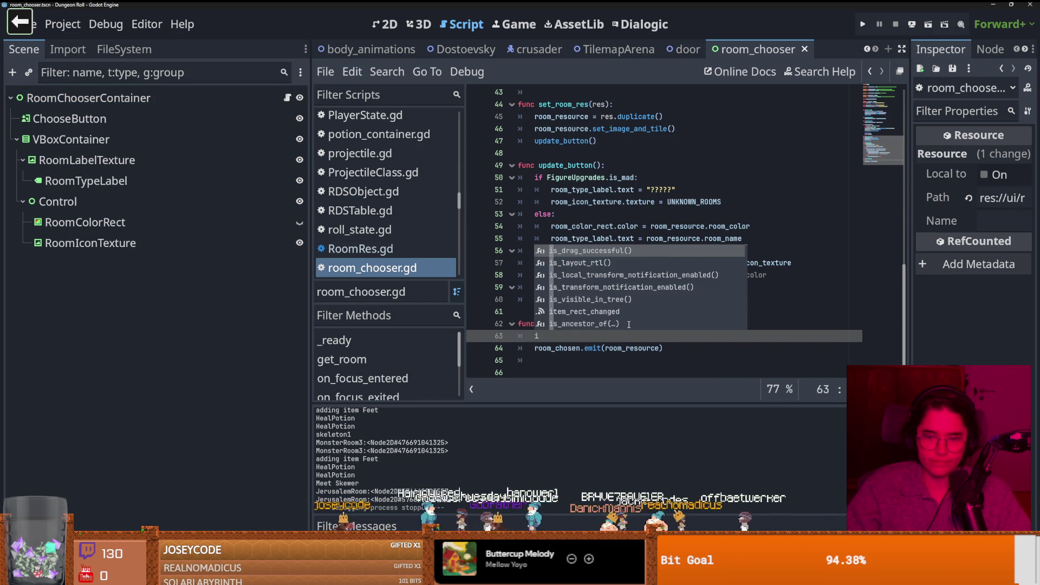
pyautogui.press('BackSpace')
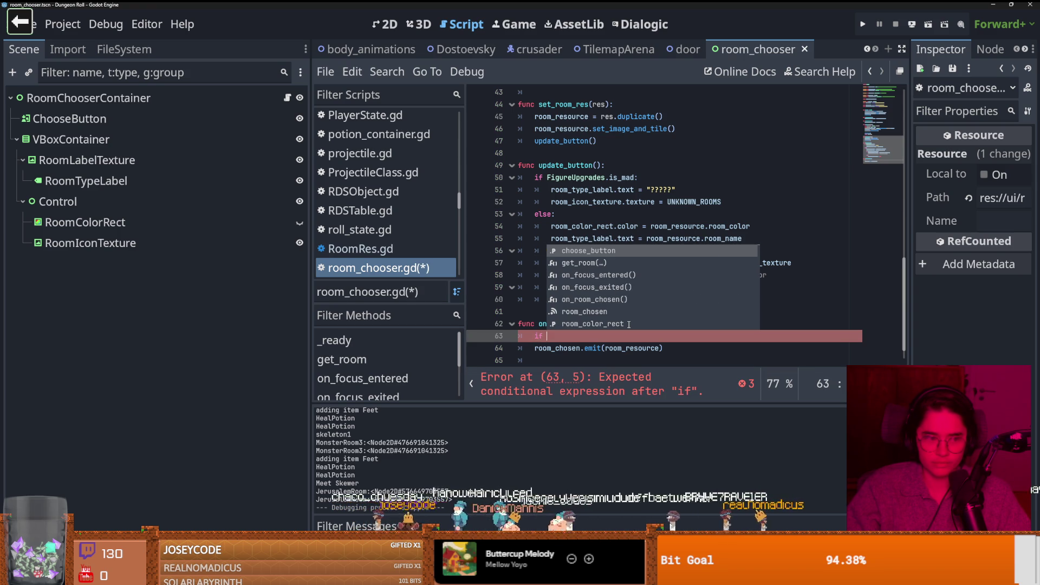
pyautogui.press('BackSpace')
pyautogui.press('BackSpace')
pyautogui.press('BackSpace')
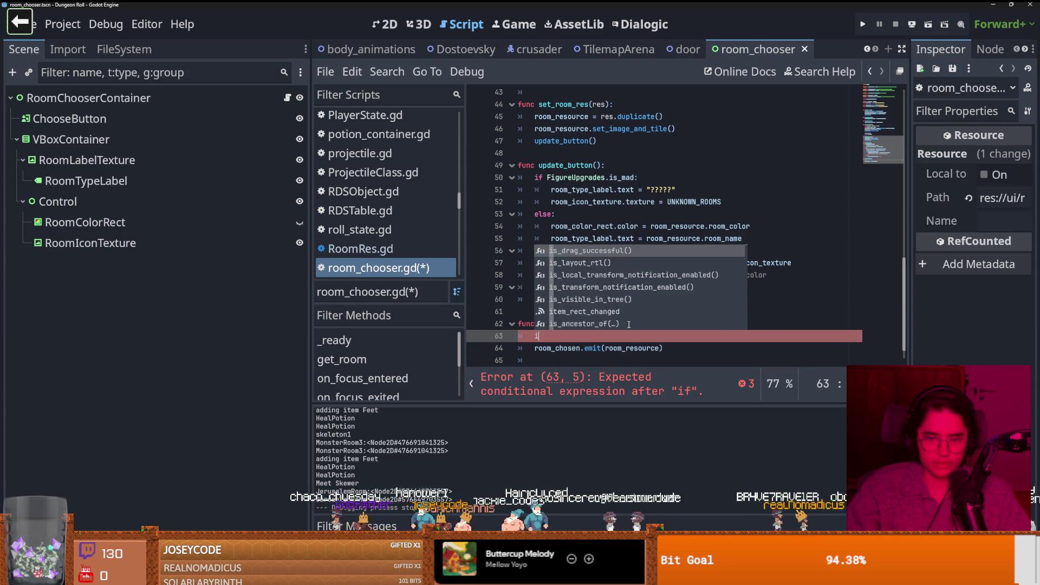
pyautogui.write('if ')
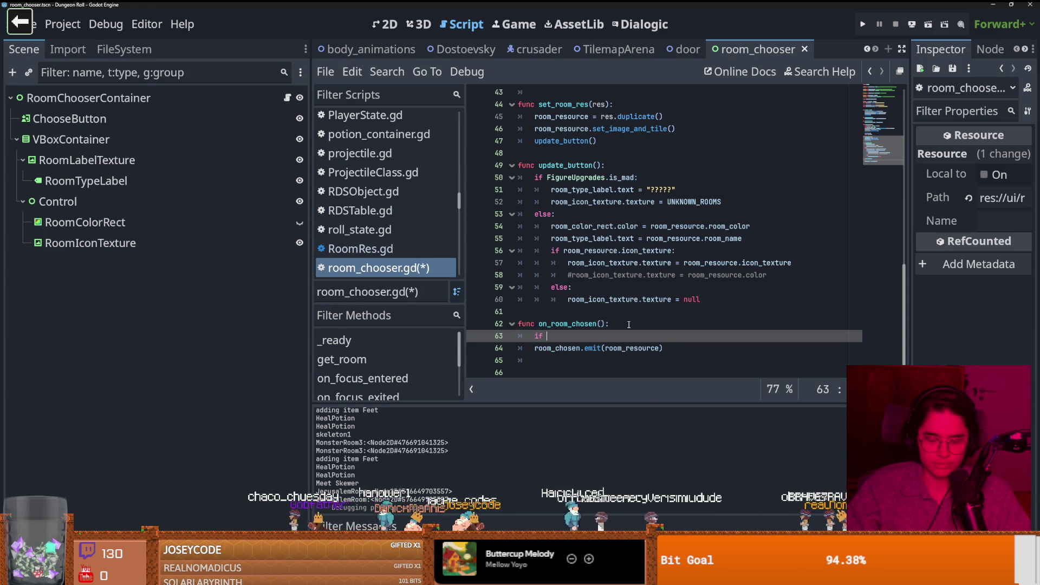
pyautogui.write('F')
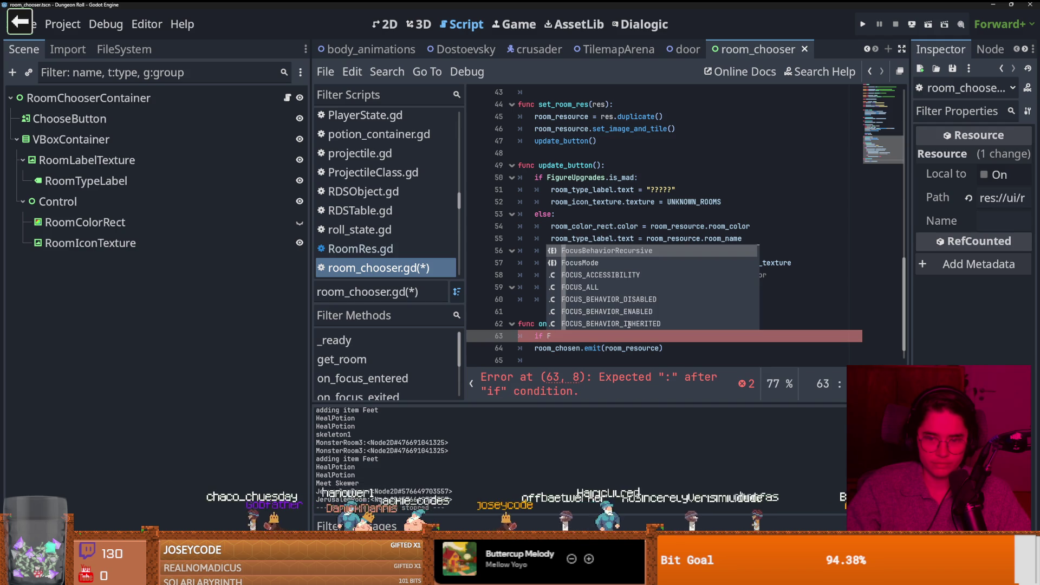
pyautogui.write('igureUpgrades.')
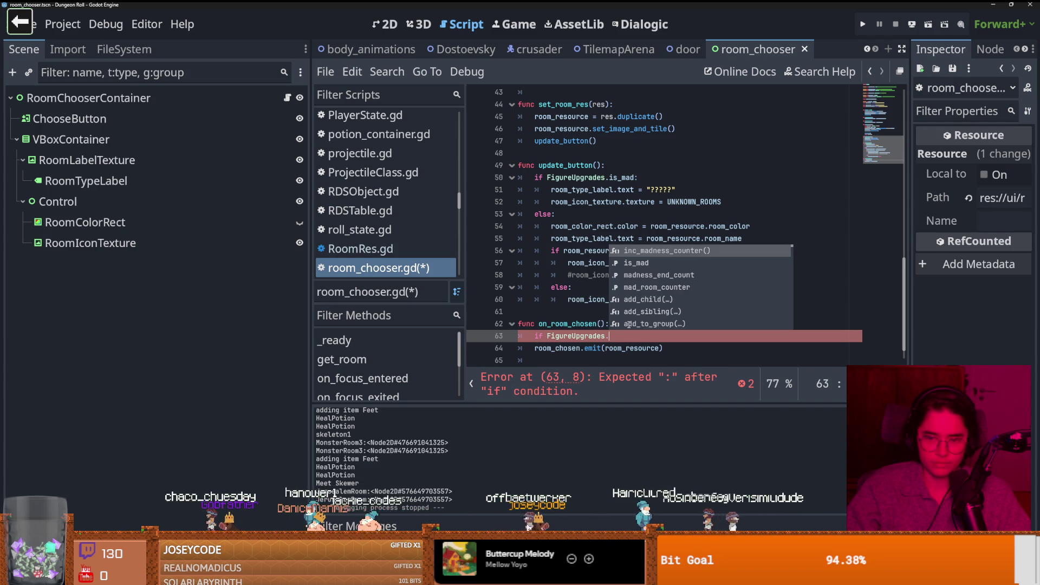
pyautogui.write('is_mad:')
pyautogui.press('Return')
pyautogui.write('FigureUpgrades.inc_madness_counter()')
pyautogui.hotkey('ctrl', 's')
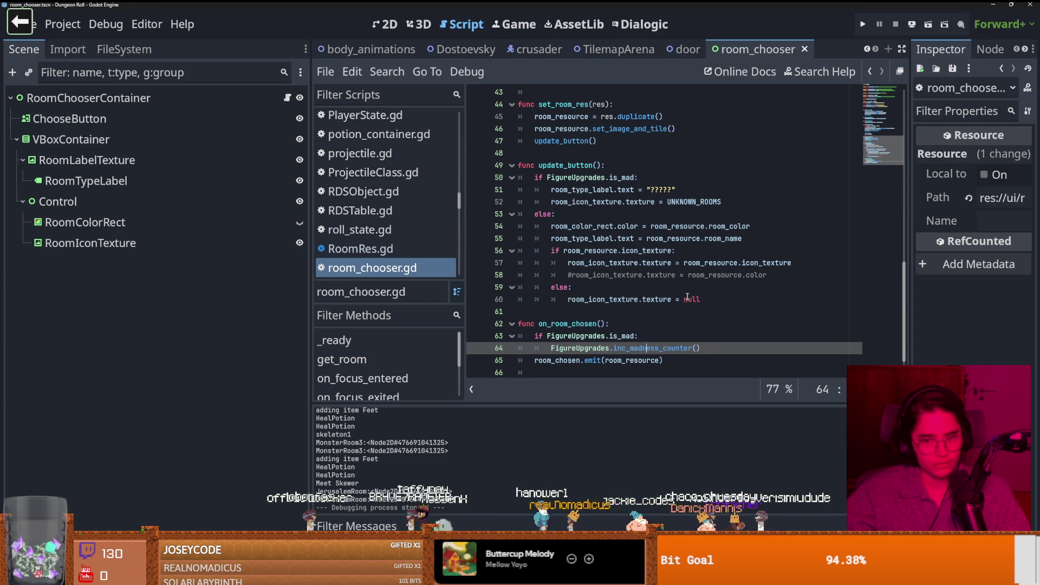
pyautogui.click(595, 313)
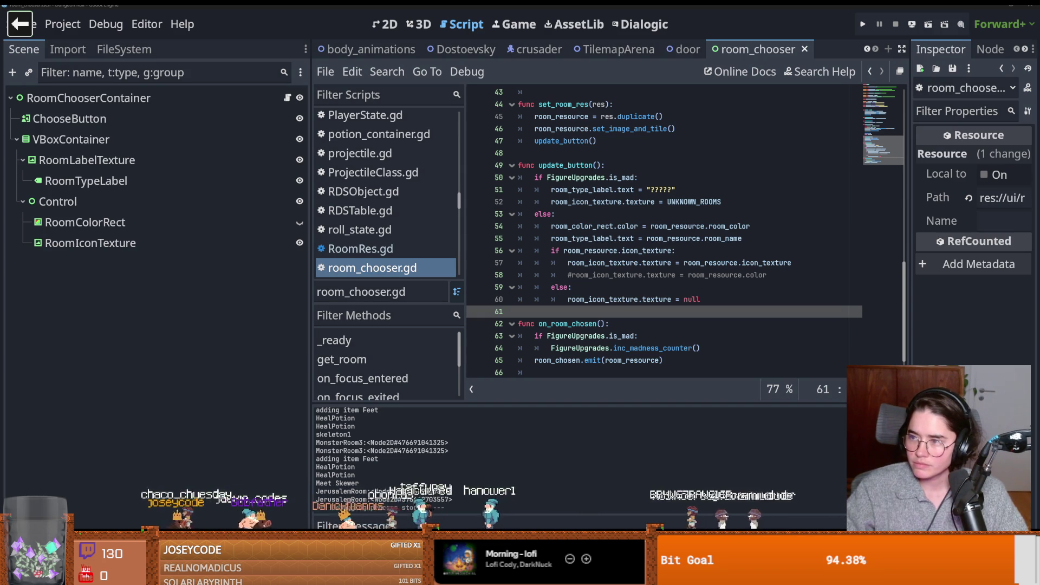
pyautogui.click(651, 263)
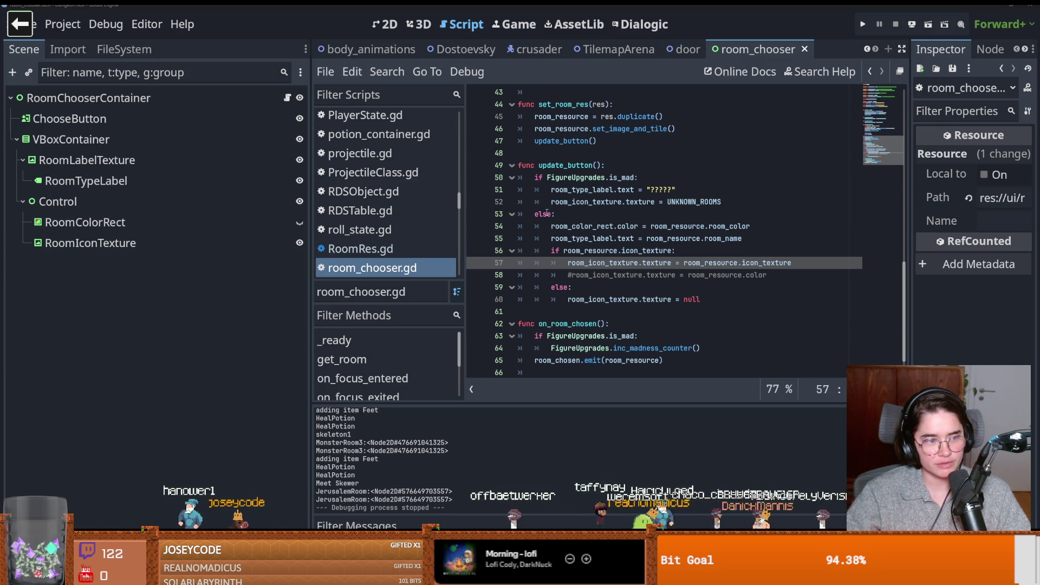
# Step: Check the room_icon_texture docs, then save the room_chooser scene with Ctrl+S
pyautogui.moveTo(632, 203)
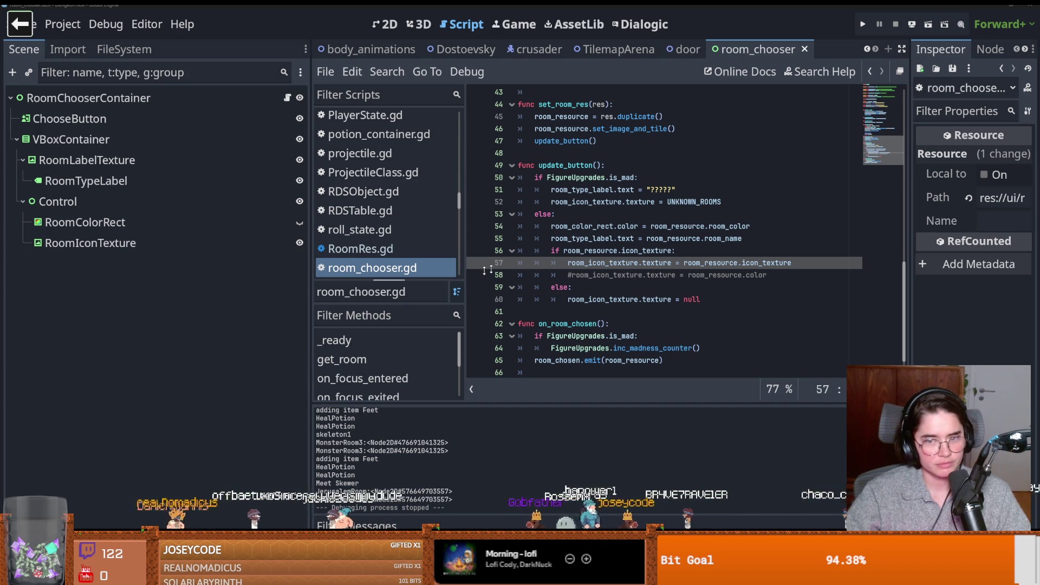
pyautogui.moveTo(618, 263)
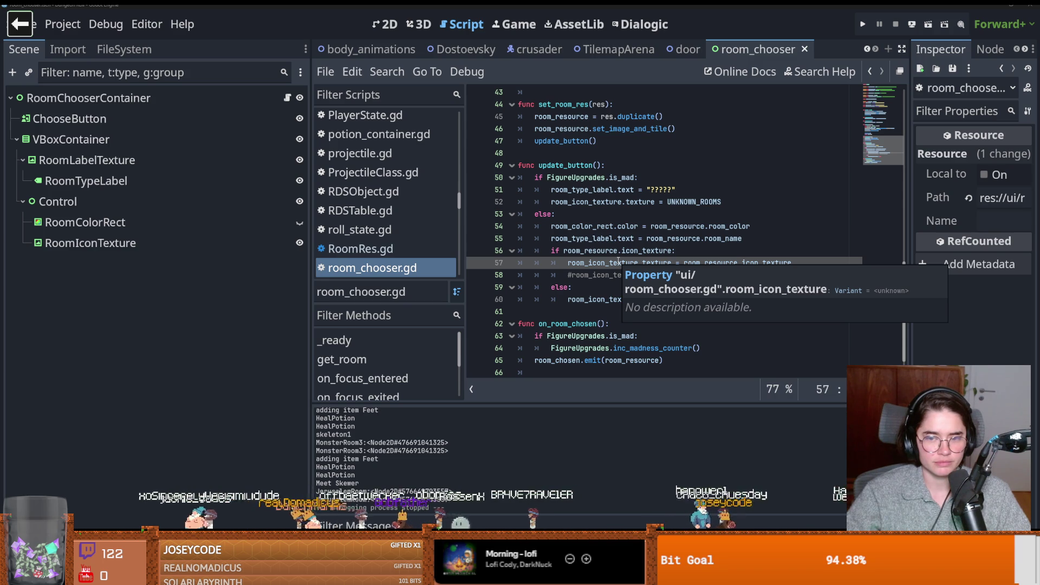
pyautogui.click(699, 215)
pyautogui.hotkey('ctrl', 's')
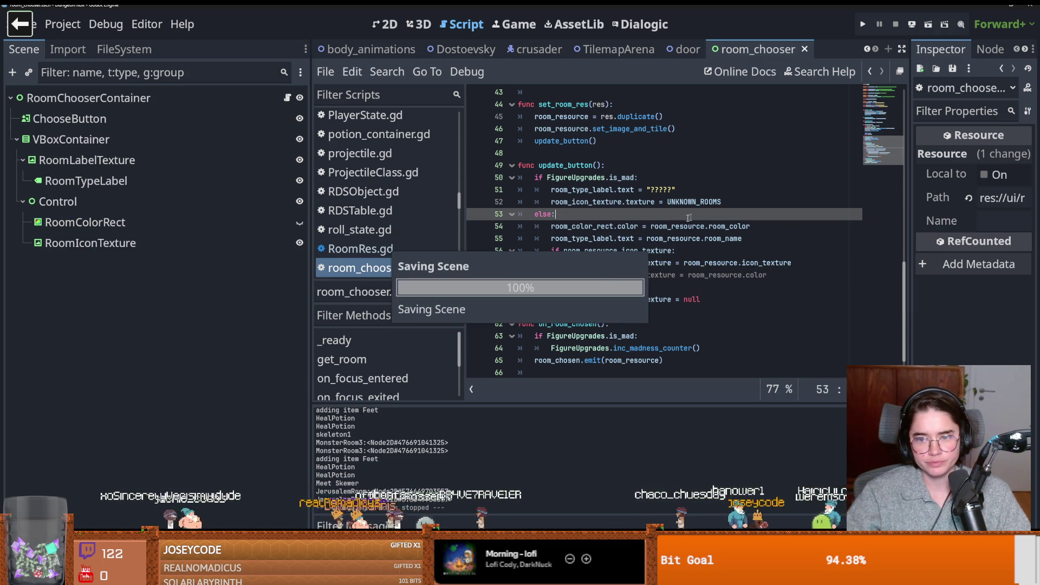
# Step: Bring up the Dostoevsky script, then switch over to the Dostoevsky design notes
pyautogui.scroll(4, 699, 215)
pyautogui.click(484, 54)
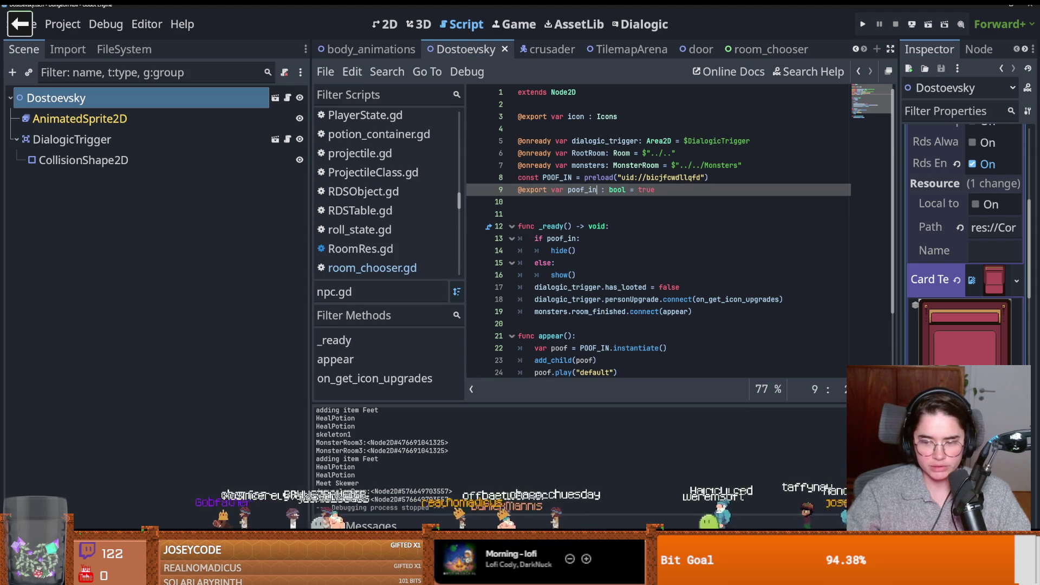
pyautogui.hotkey('alt', 'Tab')
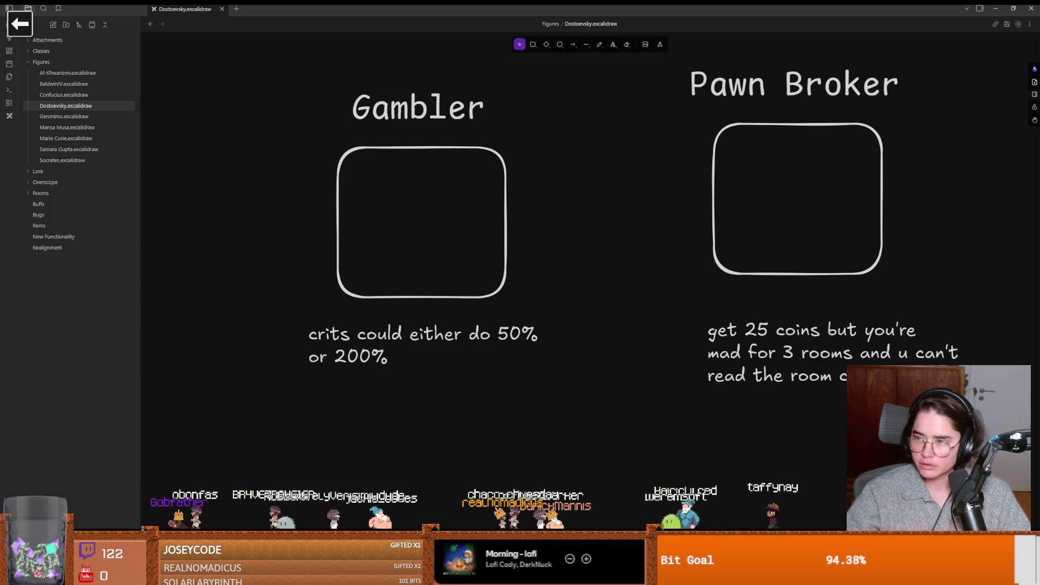
# Step: Pan the Dostoevsky.excalidraw canvas to the Pawn Broker card, then return to Godot
pyautogui.hscroll(5, 791, 226)
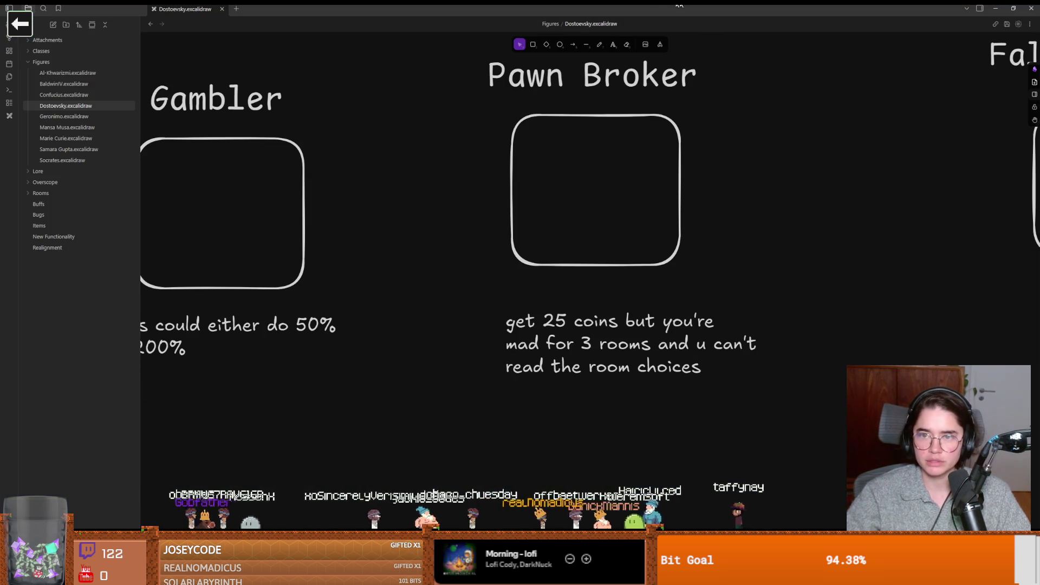
pyautogui.hotkey('alt', 'Tab')
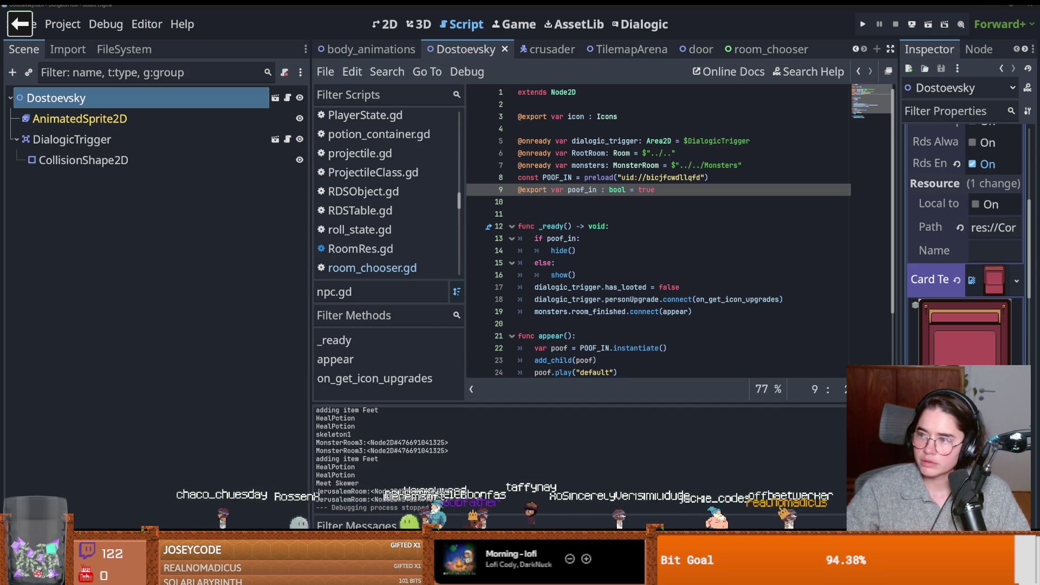
# Step: Search Google Images for 'crime and punishment pawnbroker' in Firefox
pyautogui.moveTo(582, 108); pyautogui.dragTo(579, 4)
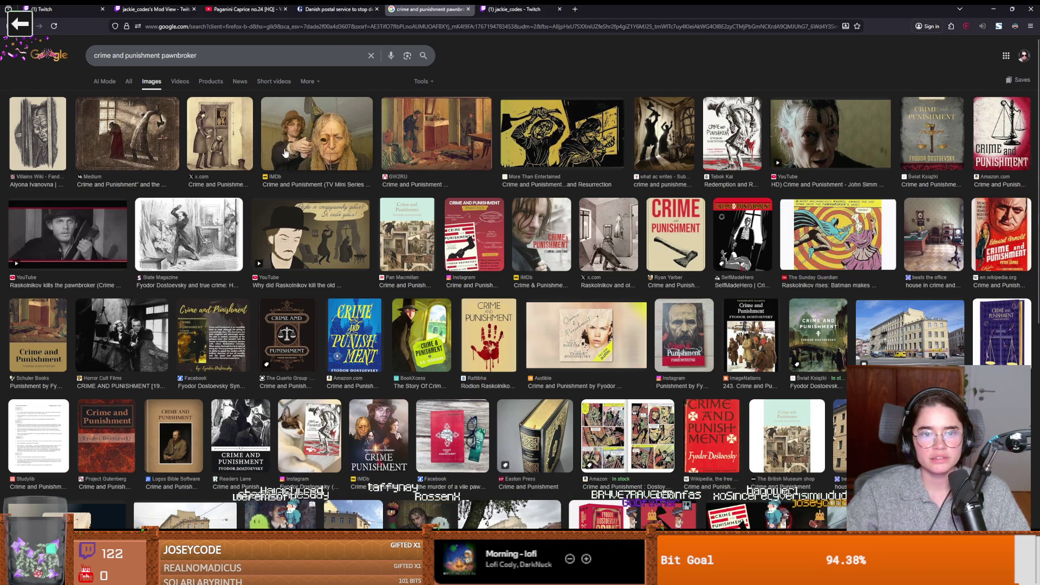
# Step: Preview the Medium, GW2RU, yellow woodcut and pawnbroker's-door sketch images, then return to Godot
pyautogui.click(151, 120)
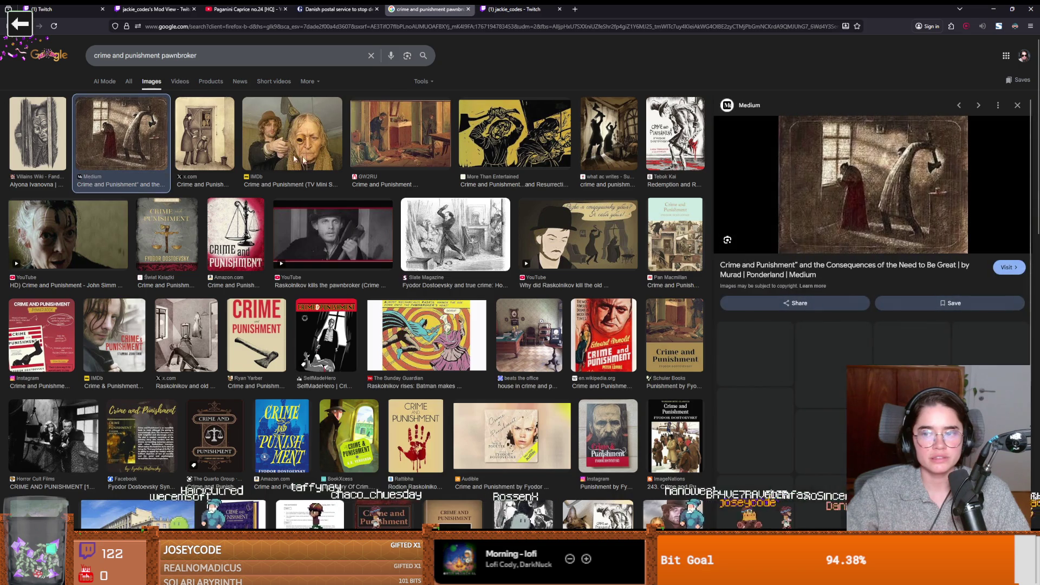
pyautogui.click(381, 143)
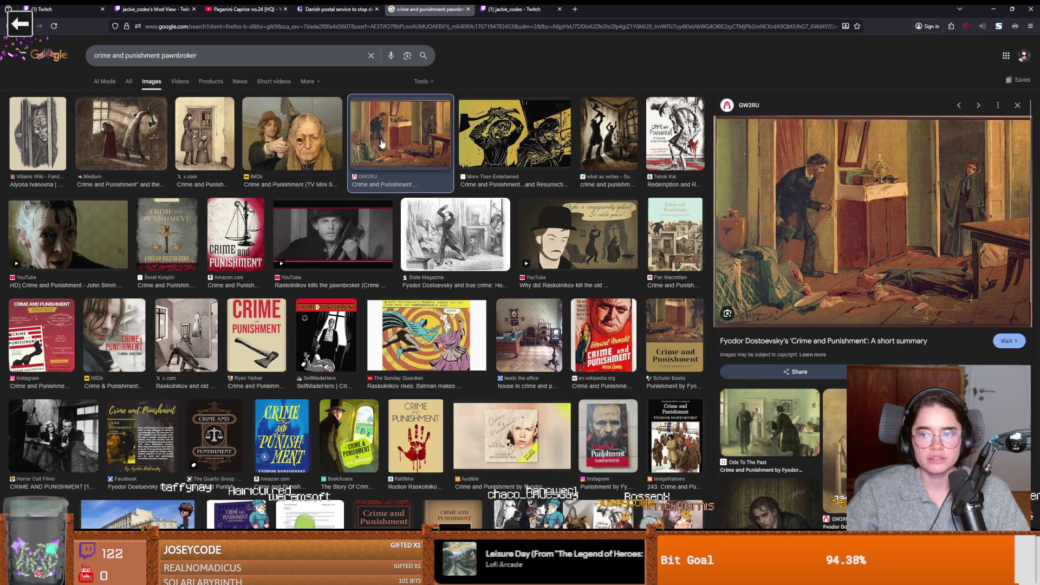
pyautogui.click(527, 138)
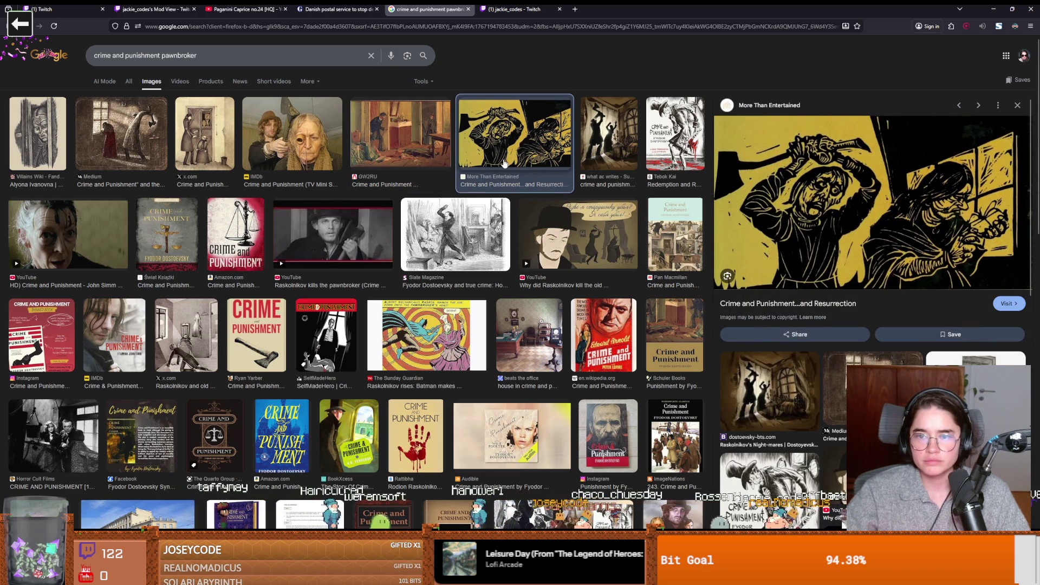
pyautogui.scroll(-1, 487, 170)
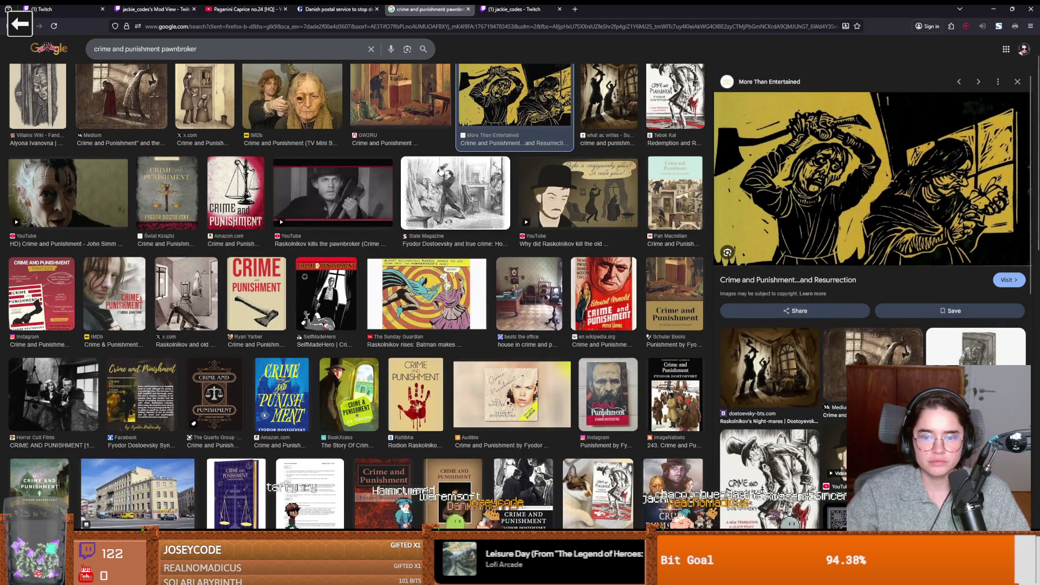
pyautogui.scroll(-2, 422, 184)
pyautogui.scroll(3, 422, 186)
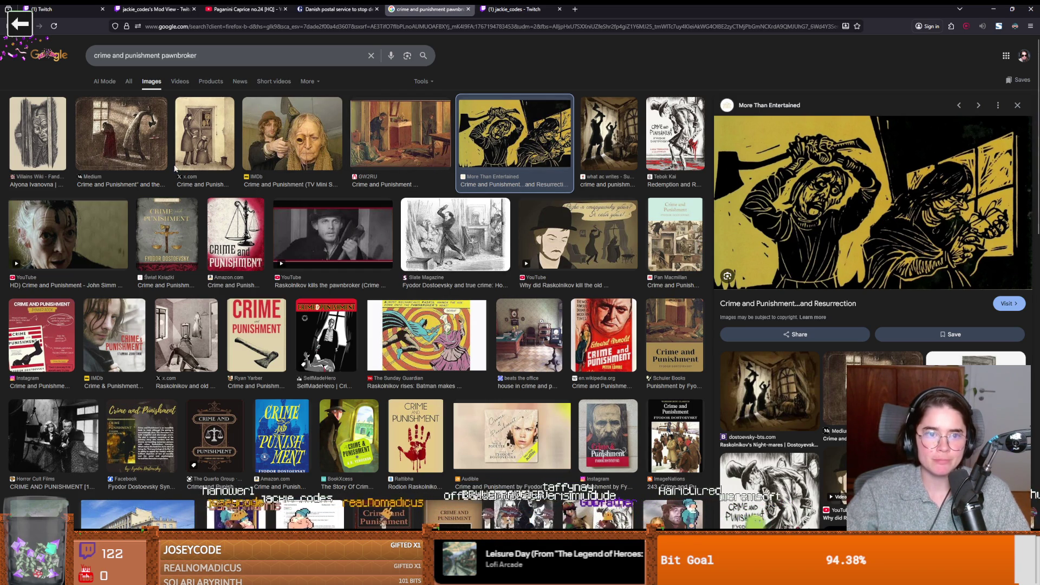
pyautogui.click(215, 164)
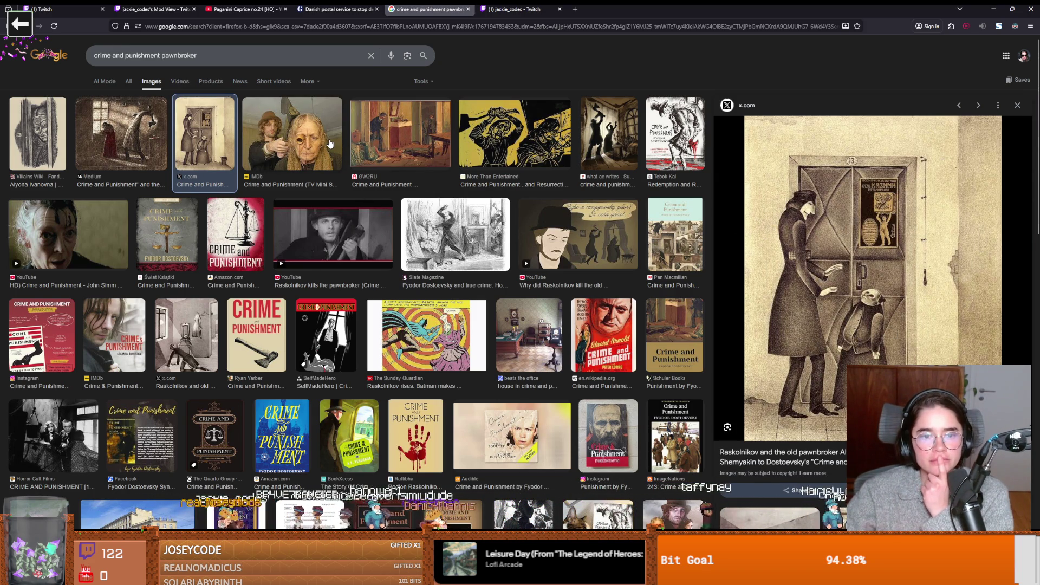
pyautogui.hotkey('alt', 'Tab')
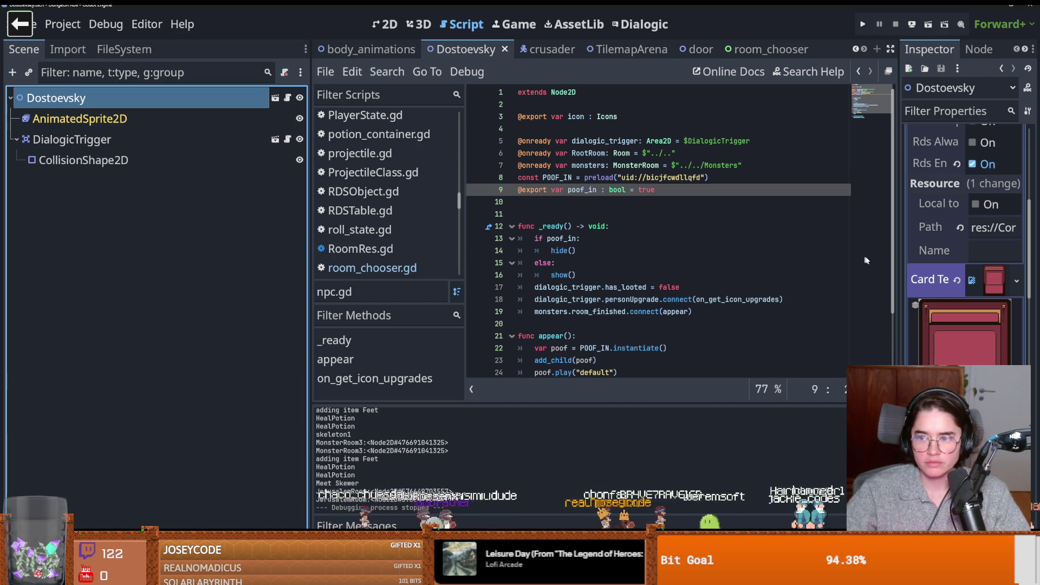
# Step: Expand FalseExecution.tres in the widened Inspector and reveal its atlas hex.png in the FileSystem
pyautogui.moveTo(897, 255); pyautogui.dragTo(705, 254)
pyautogui.scroll(5, 891, 355)
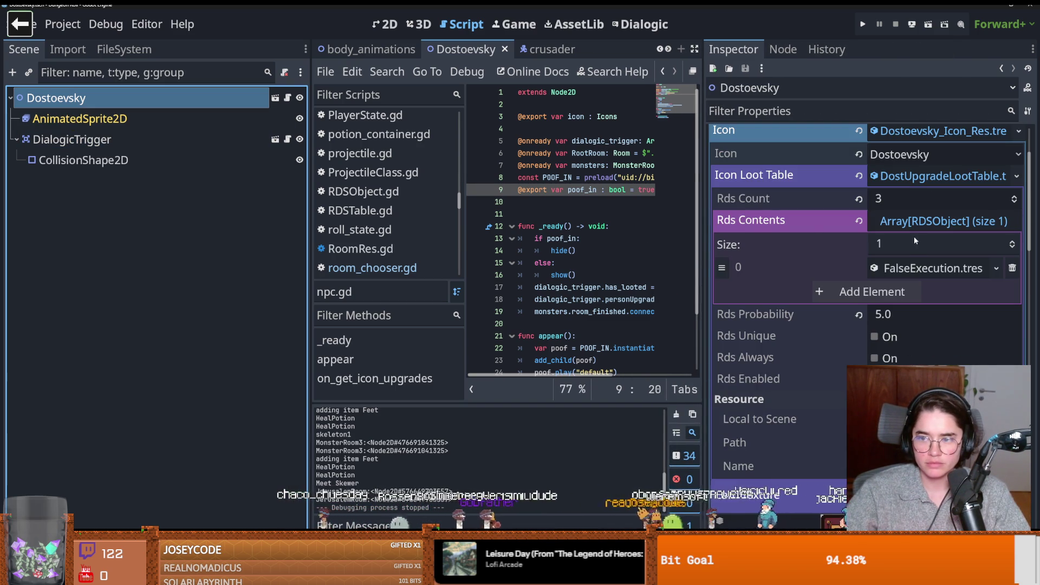
pyautogui.click(931, 268)
pyautogui.scroll(-3, 921, 271)
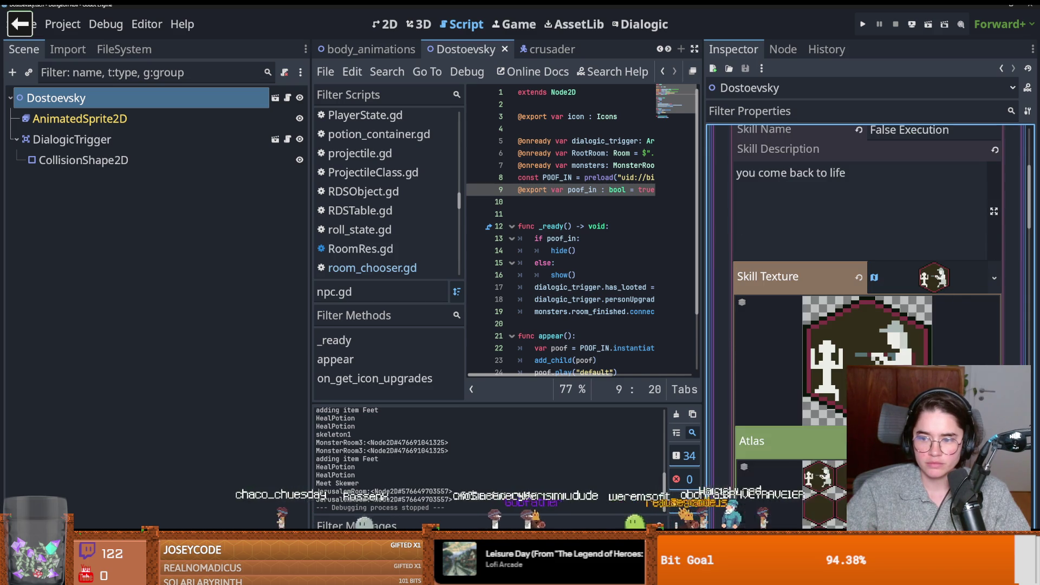
pyautogui.scroll(-4, 867, 271)
pyautogui.click(994, 227)
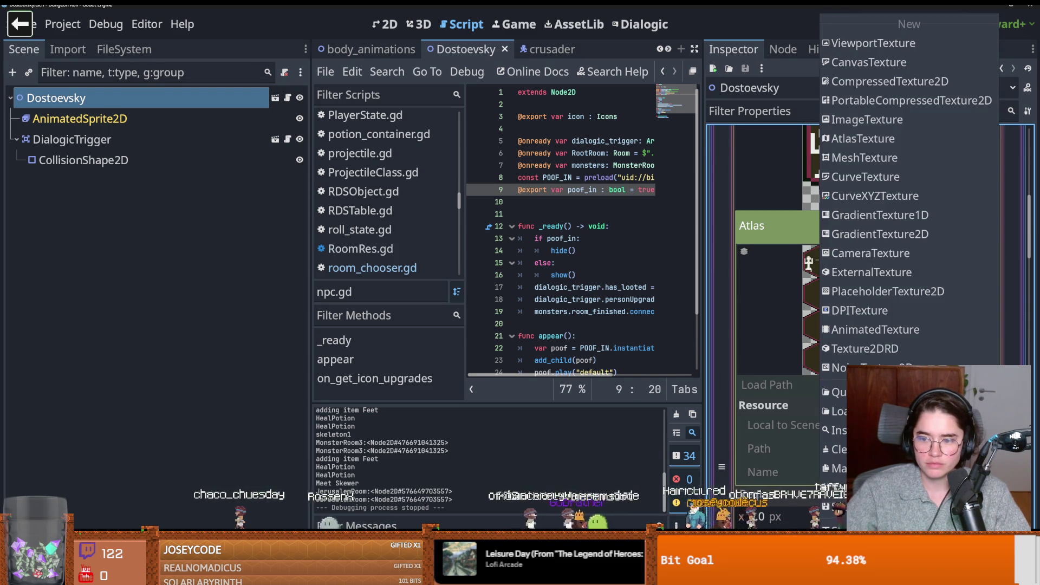
pyautogui.click(856, 526)
# Step: Show hex.png in the system file manager and widen the script editor panels
pyautogui.rightClick(90, 120)
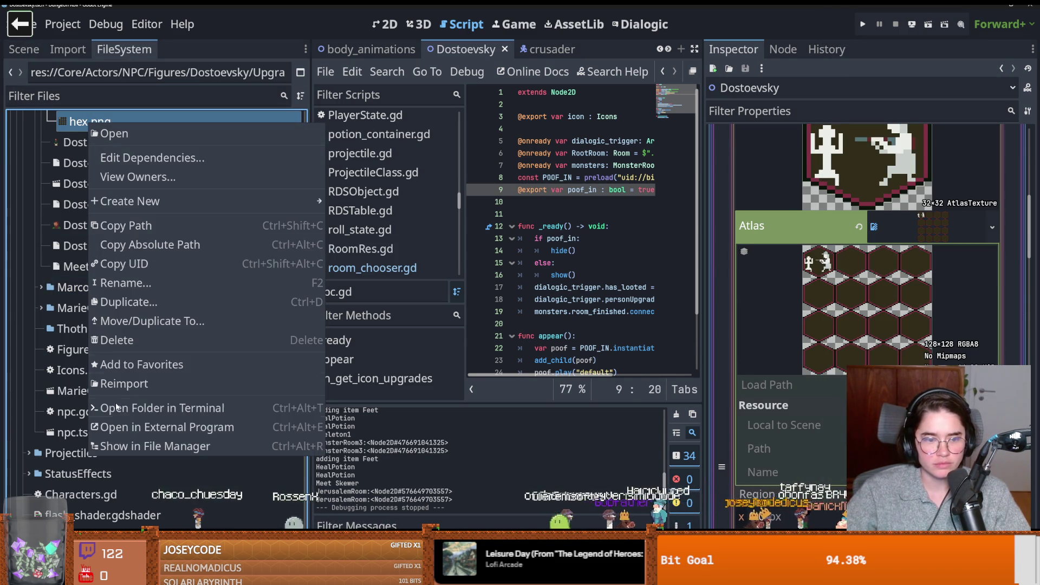
pyautogui.click(156, 446)
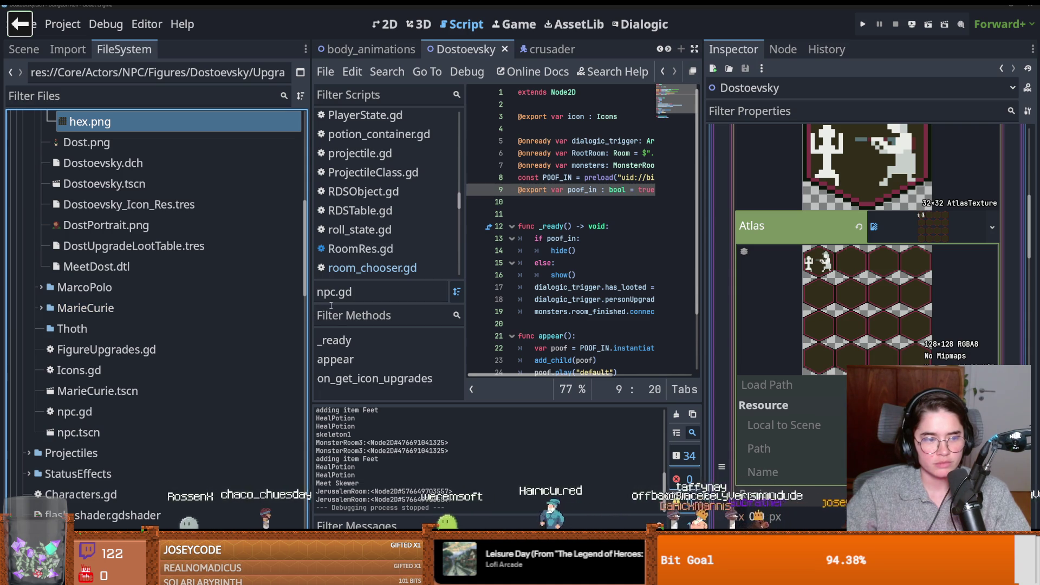
pyautogui.moveTo(315, 334); pyautogui.dragTo(243, 323)
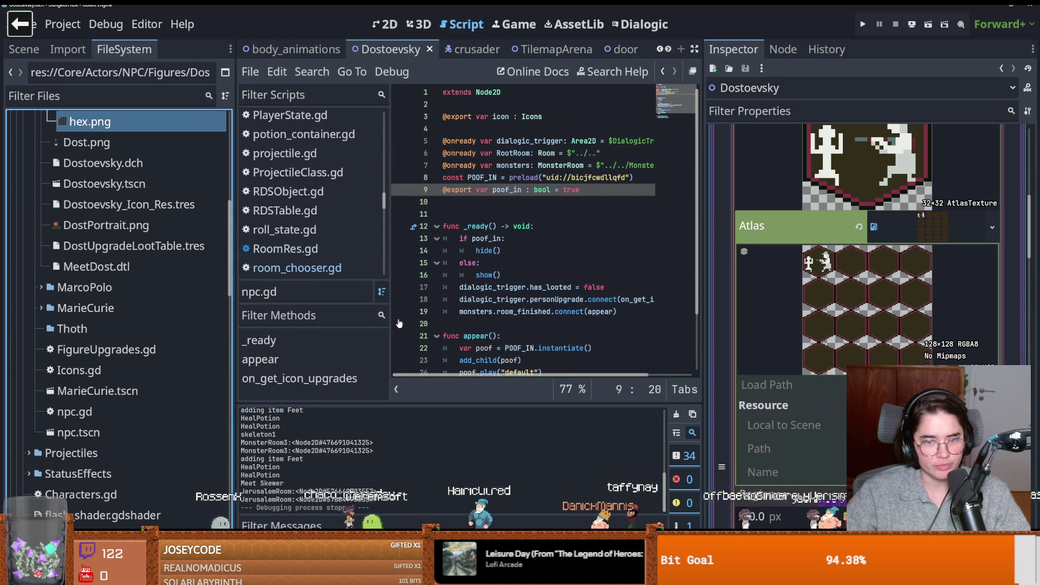
pyautogui.moveTo(390, 317); pyautogui.dragTo(320, 317)
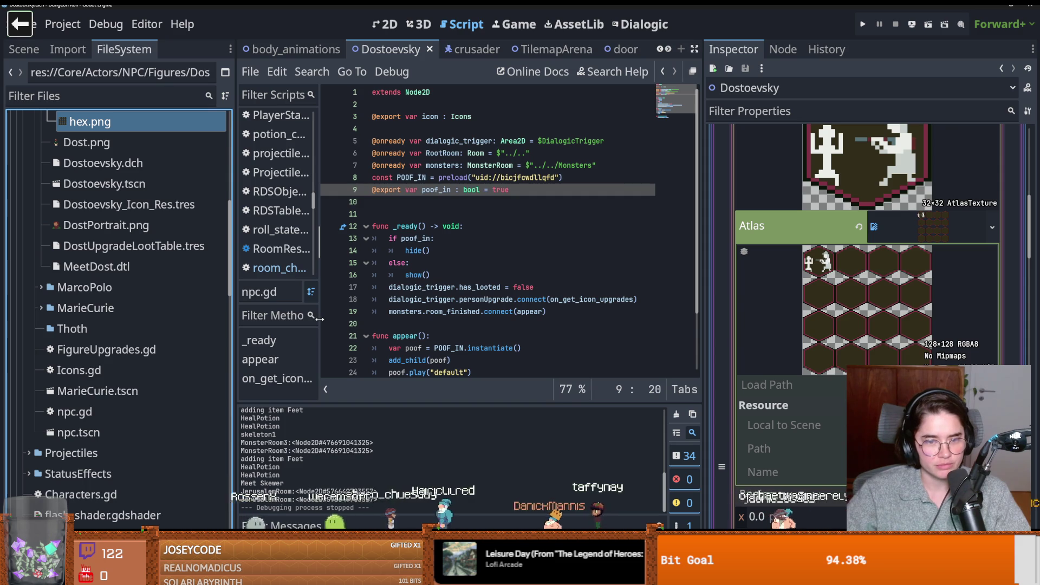
# Step: Maximize Aseprite on hex.png, zoom in, and try then undo a light fill of the middle hexagon
pyautogui.hotkey('alt', 'Tab')
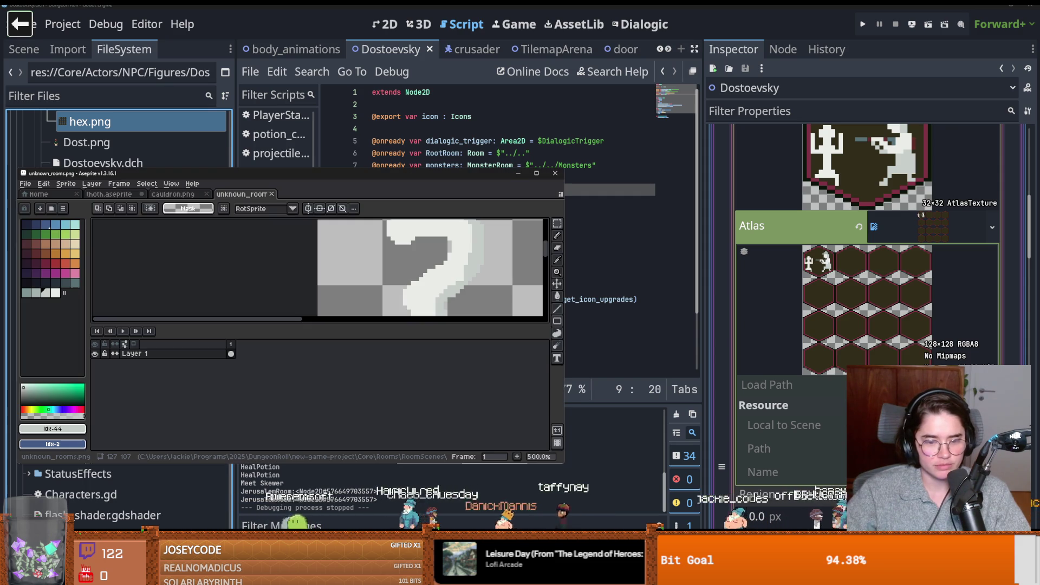
pyautogui.click(537, 173)
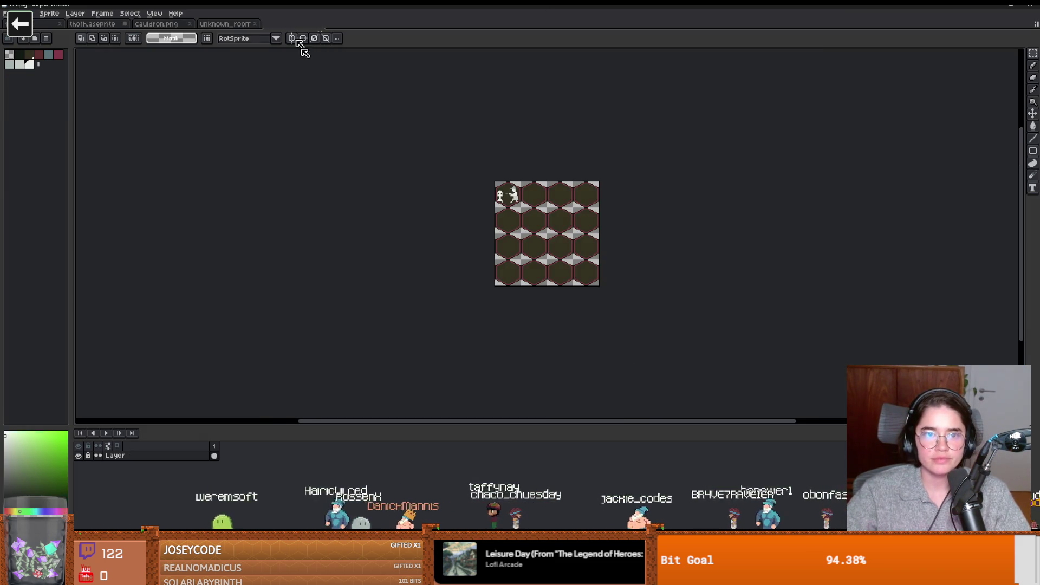
pyautogui.scroll(4, 386, 172)
pyautogui.scroll(1, 386, 173)
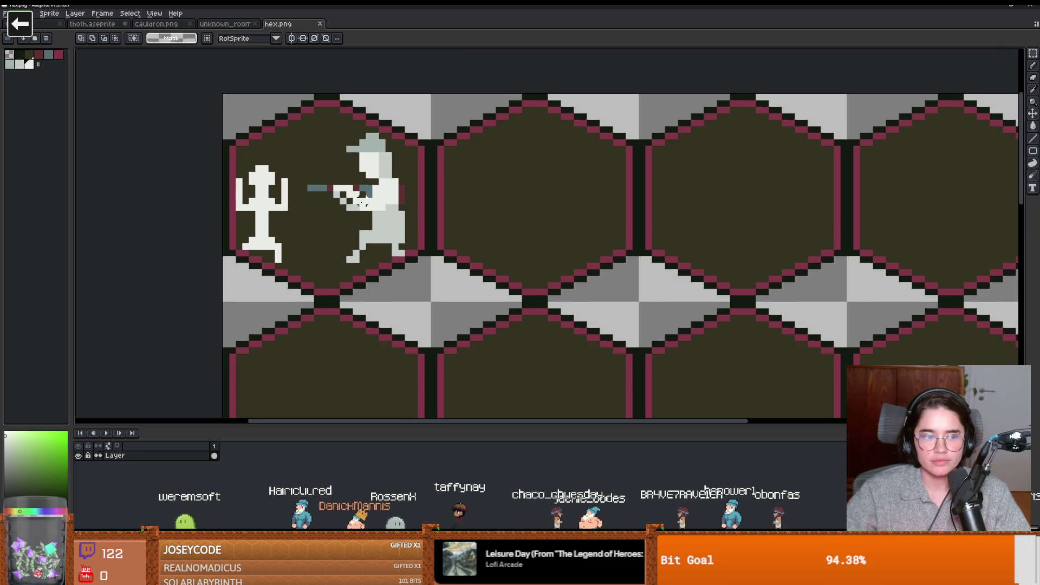
pyautogui.scroll(1, 414, 220)
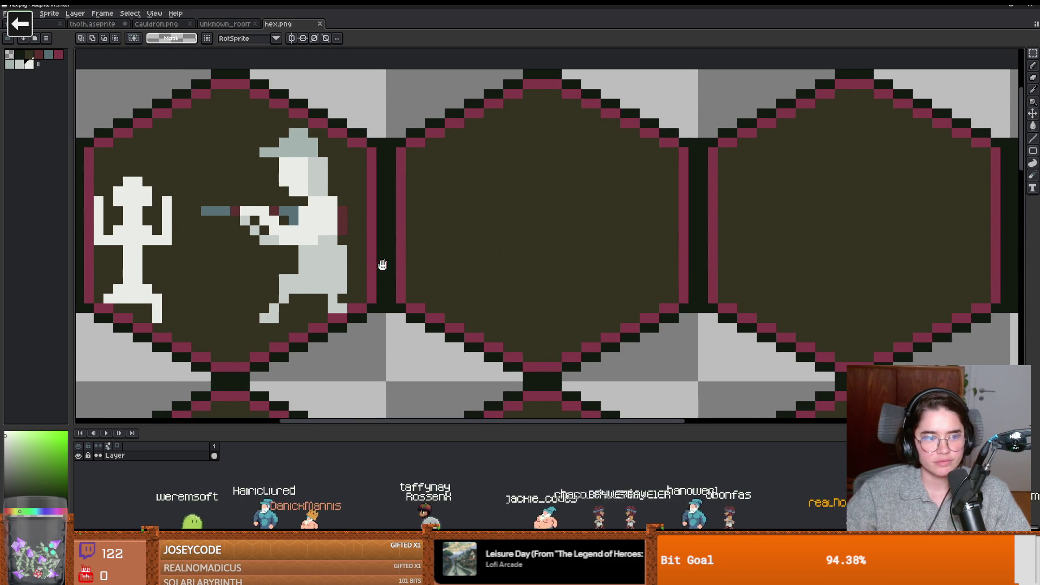
pyautogui.press('i')
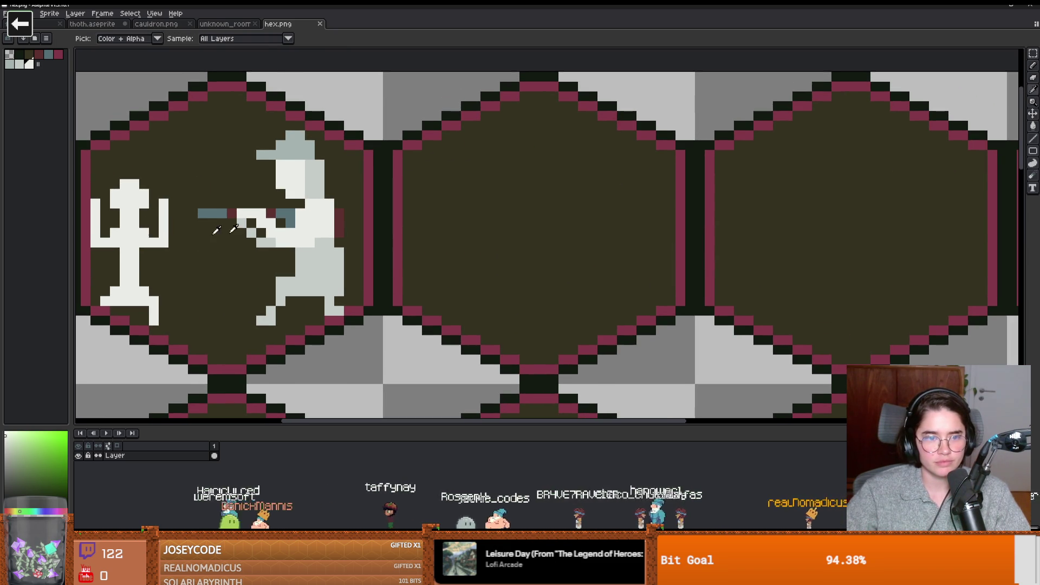
pyautogui.press('g')
pyautogui.click(479, 212)
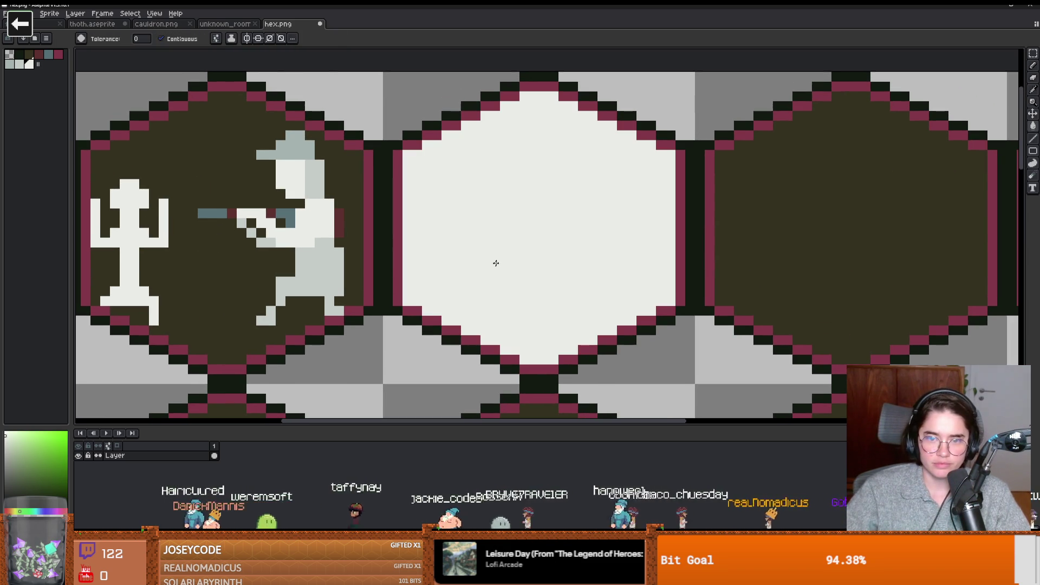
pyautogui.hotkey('ctrl', 'z')
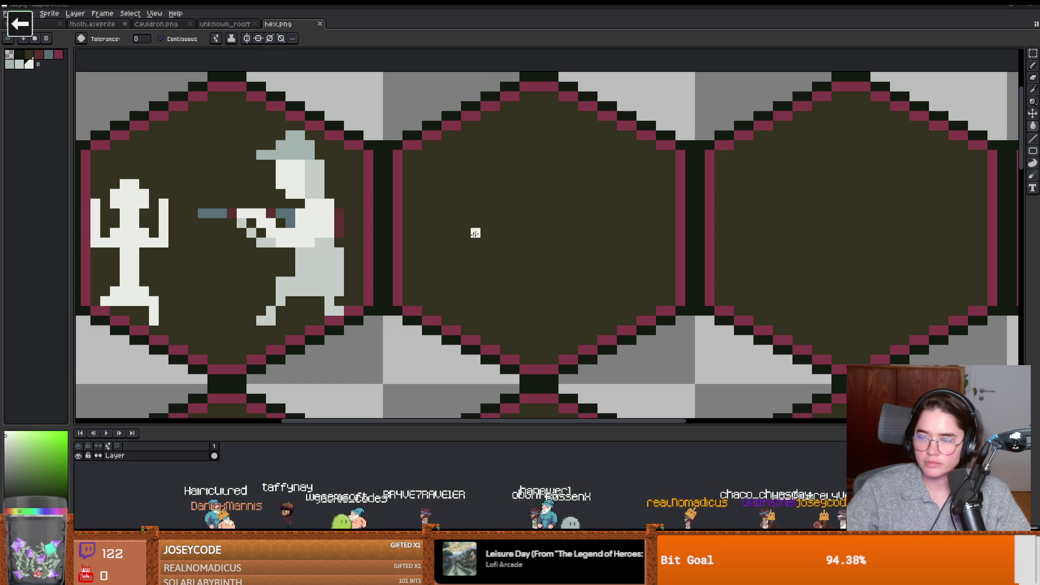
pyautogui.click(482, 248)
pyautogui.hotkey('ctrl', 'z')
# Step: Draw an arched hood outline in the middle hexagon and fill it with the light colour
pyautogui.press('b')
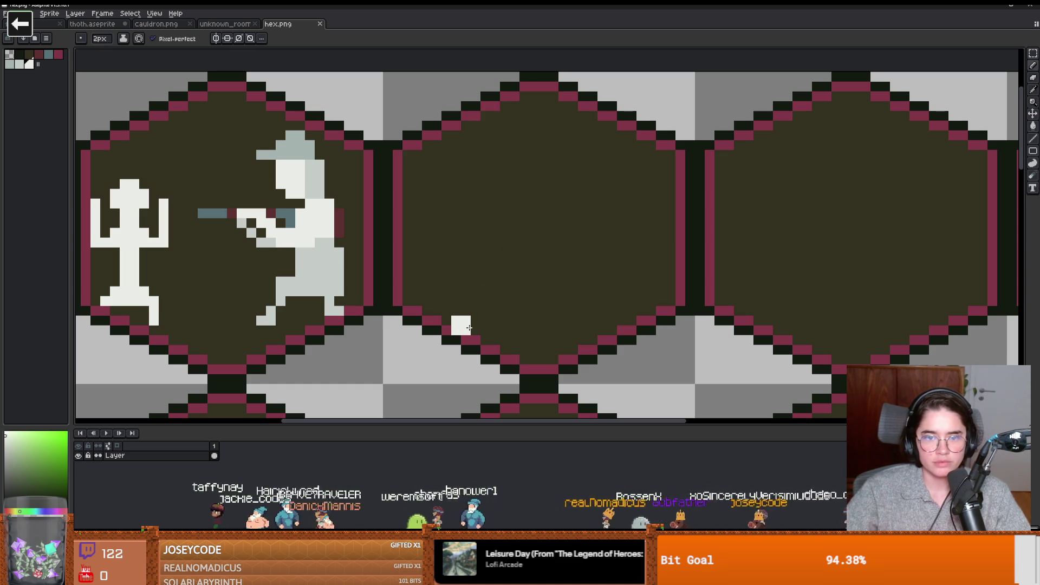
pyautogui.moveTo(470, 328)
pyautogui.mouseDown()
pyautogui.moveTo(458, 269)
pyautogui.moveTo(566, 187)
pyautogui.moveTo(601, 292)
pyautogui.moveTo(596, 323)
pyautogui.moveTo(563, 335)
pyautogui.mouseUp()
pyautogui.press('g')
pyautogui.click(536, 320)
# Step: Undo the hood fill, redraw a light hood shape in the middle hexagon and add a light-grey cap
pyautogui.scroll(1, 586, 296)
pyautogui.scroll(-1, 586, 296)
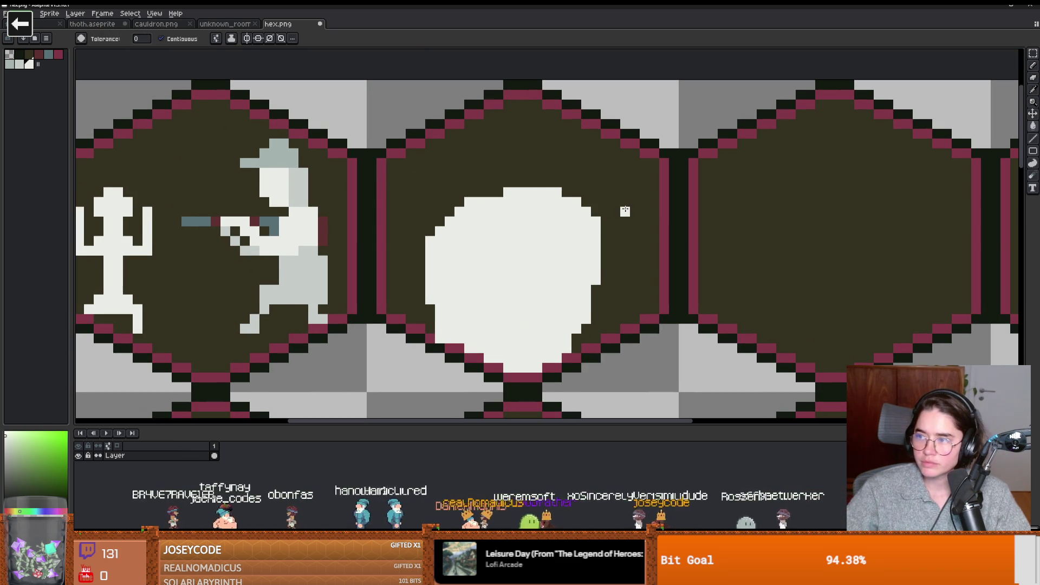
pyautogui.hotkey('ctrl', 'z')
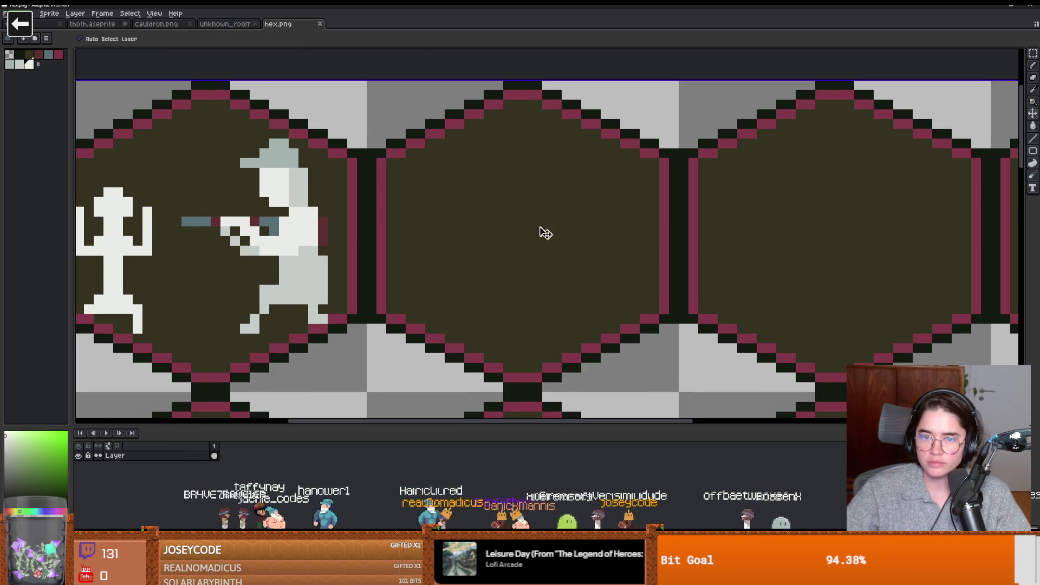
pyautogui.press('b')
pyautogui.moveTo(495, 267)
pyautogui.mouseDown()
pyautogui.moveTo(495, 196)
pyautogui.moveTo(573, 228)
pyautogui.moveTo(504, 290)
pyautogui.moveTo(494, 192)
pyautogui.moveTo(514, 284)
pyautogui.moveTo(521, 193)
pyautogui.moveTo(460, 274)
pyautogui.moveTo(572, 268)
pyautogui.mouseUp()
pyautogui.moveTo(539, 190); pyautogui.dragTo(460, 206)
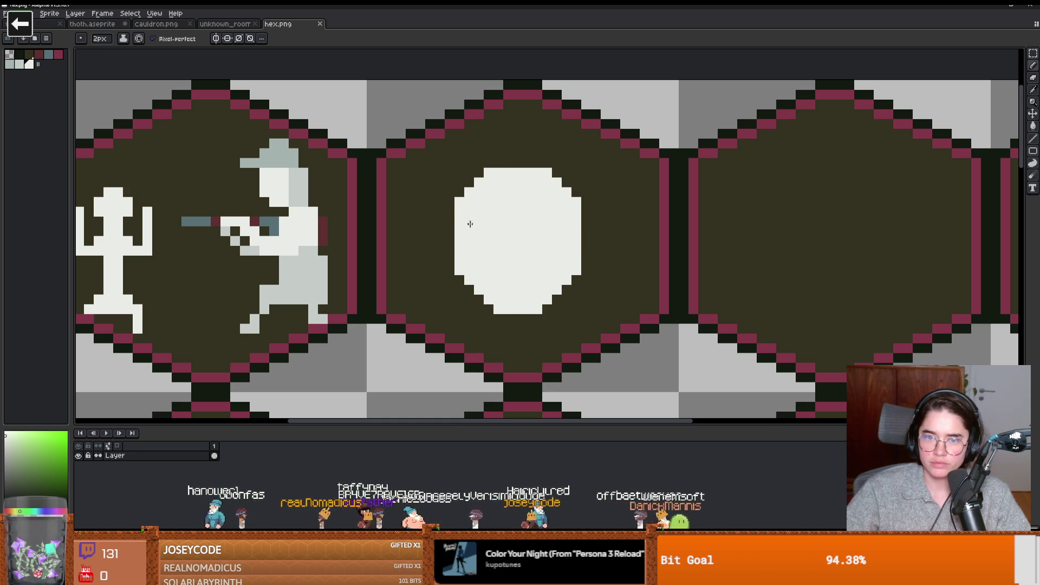
pyautogui.press('i')
pyautogui.click(311, 256)
pyautogui.press('b')
pyautogui.moveTo(528, 157)
pyautogui.mouseDown()
pyautogui.moveTo(542, 157)
pyautogui.moveTo(489, 161)
pyautogui.moveTo(564, 179)
pyautogui.moveTo(591, 211)
pyautogui.moveTo(573, 300)
pyautogui.moveTo(588, 274)
pyautogui.moveTo(592, 197)
pyautogui.mouseUp()
# Step: With a 1-pixel brush, shade the hood's left and bottom-left edges grey and its bottom edge blue-grey
pyautogui.press('-')
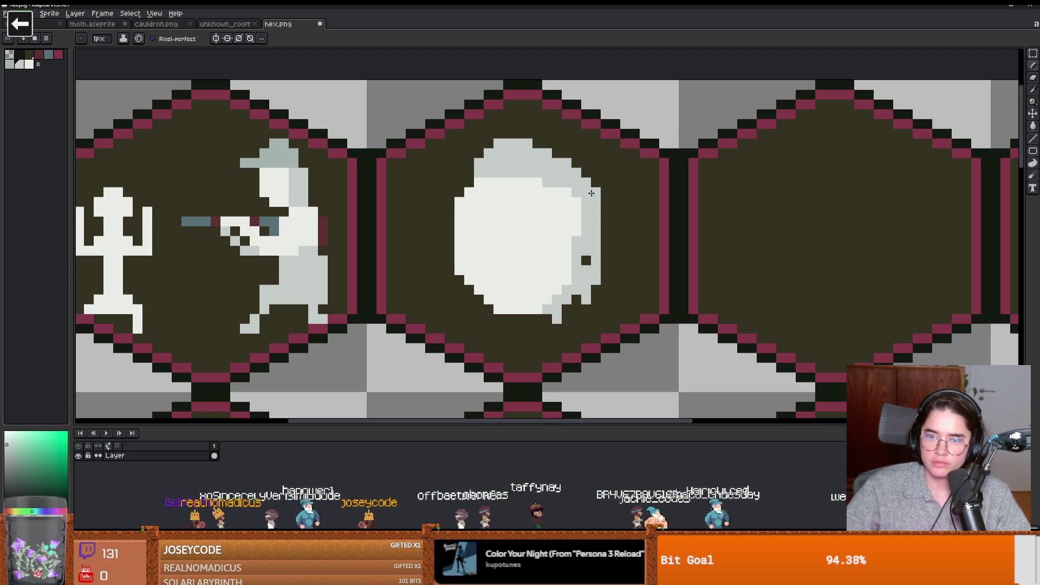
pyautogui.moveTo(503, 309)
pyautogui.mouseDown()
pyautogui.moveTo(462, 300)
pyautogui.moveTo(464, 277)
pyautogui.moveTo(479, 287)
pyautogui.mouseUp()
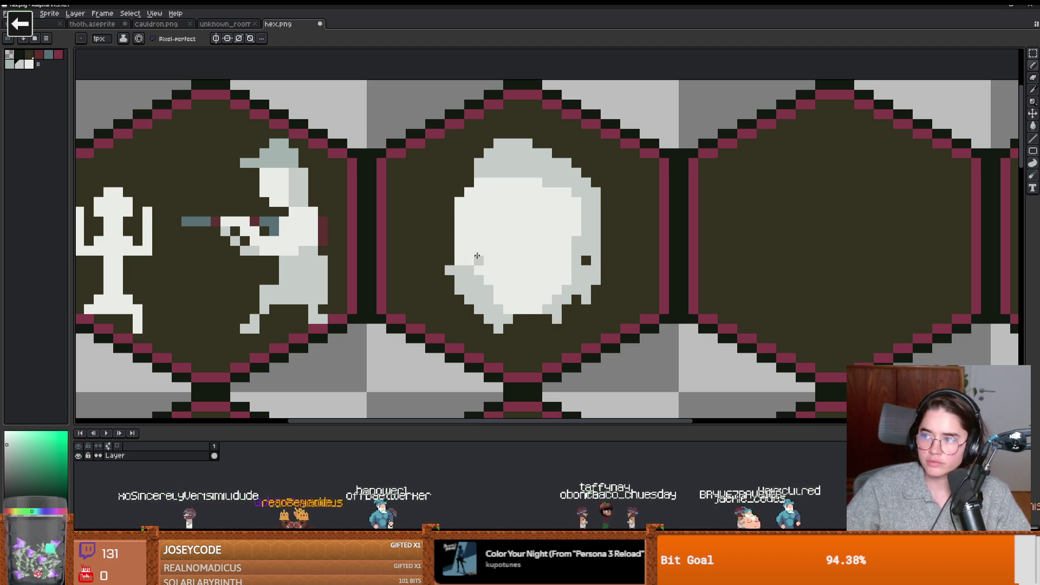
pyautogui.moveTo(476, 187)
pyautogui.mouseDown()
pyautogui.moveTo(466, 241)
pyautogui.moveTo(469, 205)
pyautogui.mouseUp()
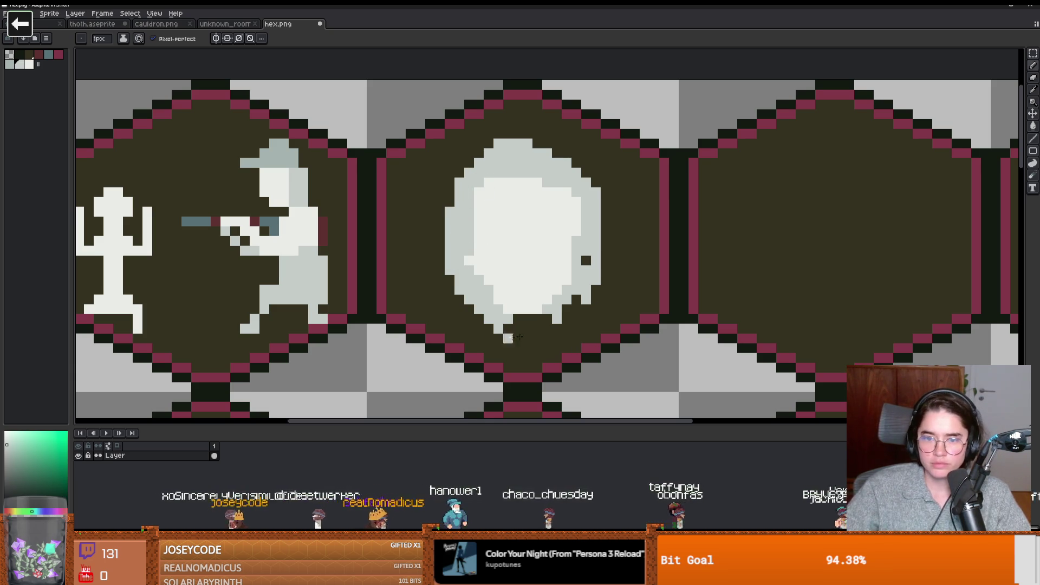
pyautogui.keyDown('alt'); pyautogui.click(271, 222); pyautogui.keyUp('alt')
pyautogui.moveTo(518, 319)
pyautogui.mouseDown()
pyautogui.moveTo(549, 307)
pyautogui.moveTo(547, 351)
pyautogui.mouseUp()
pyautogui.keyDown('alt'); pyautogui.click(562, 311); pyautogui.keyUp('alt')
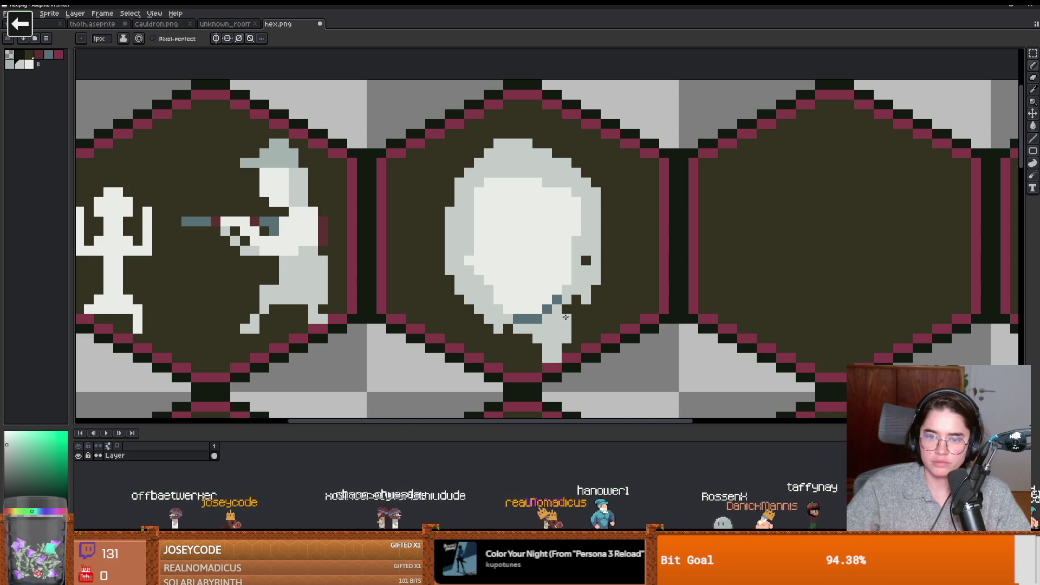
# Step: Paint light-grey shoulders extending left and right from the hood
pyautogui.scroll(1, 562, 320)
pyautogui.keyDown('alt'); pyautogui.click(444, 295); pyautogui.keyUp('alt')
pyautogui.click(420, 283)
pyautogui.moveTo(414, 278)
pyautogui.mouseDown()
pyautogui.moveTo(392, 271)
pyautogui.moveTo(350, 295)
pyautogui.moveTo(413, 297)
pyautogui.mouseUp()
pyautogui.click(615, 268)
pyautogui.moveTo(628, 282); pyautogui.dragTo(668, 295)
pyautogui.click(681, 296)
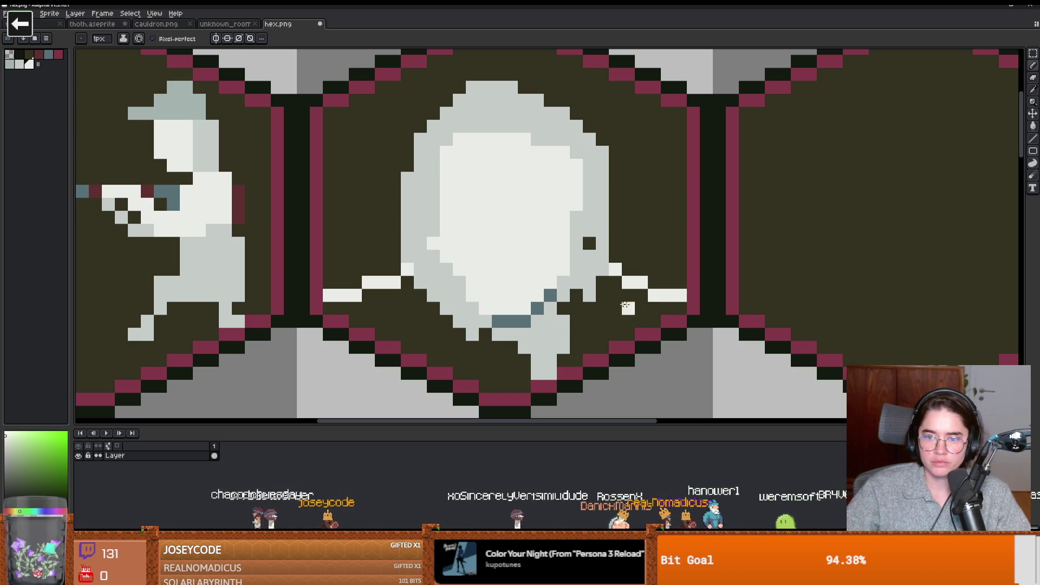
# Step: Paint Bucket-fill the dark areas beneath both shoulders
pyautogui.press('g')
pyautogui.click(637, 305)
pyautogui.scroll(-3, 636, 305)
pyautogui.scroll(3, 569, 314)
pyautogui.click(509, 350)
pyautogui.scroll(-4, 612, 334)
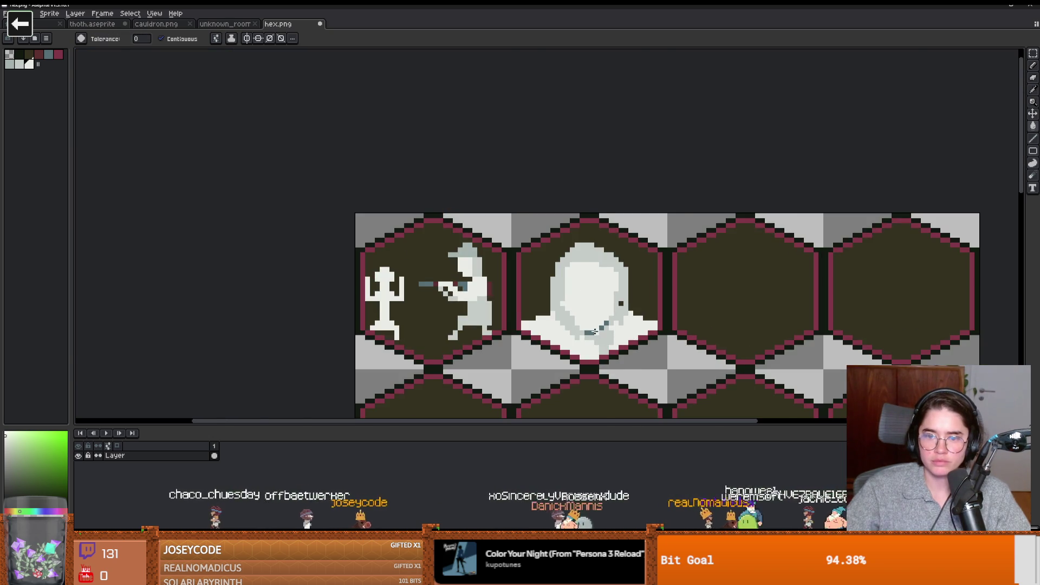
pyautogui.scroll(2, 612, 333)
# Step: Join the gaps in the cloak into a solid blue-grey bar
pyautogui.press('b')
pyautogui.keyDown('alt'); pyautogui.click(587, 337); pyautogui.keyUp('alt')
pyautogui.moveTo(574, 337); pyautogui.dragTo(626, 337)
pyautogui.scroll(-2, 623, 336)
pyautogui.scroll(2, 618, 337)
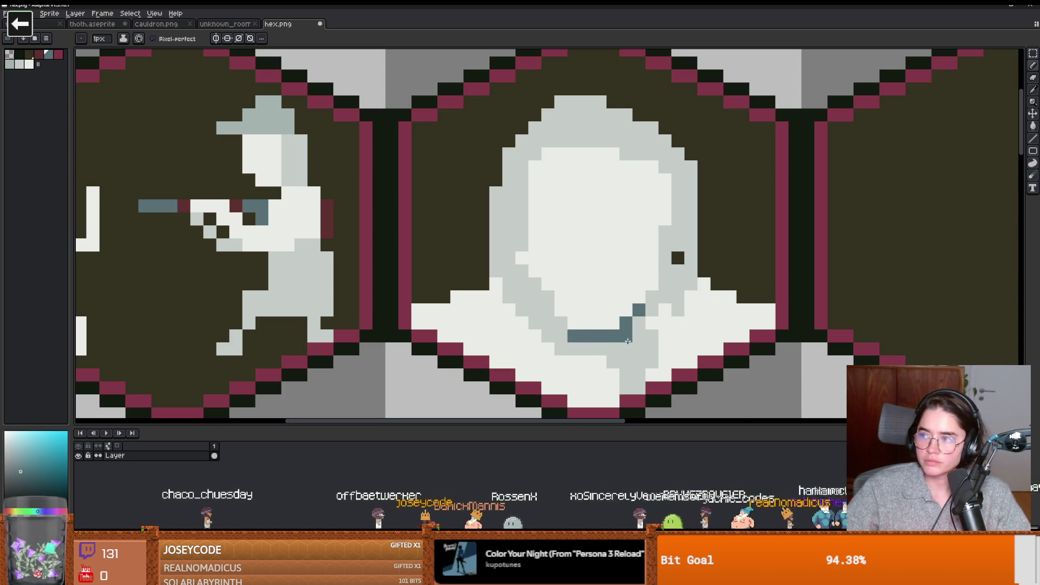
pyautogui.scroll(2, 596, 331)
pyautogui.scroll(-3, 569, 282)
pyautogui.scroll(4, 556, 268)
# Step: Draw two dark eyes on the face and a three-pixel mouth bar
pyautogui.press('alt')
pyautogui.keyDown('alt'); pyautogui.click(557, 268); pyautogui.keyUp('alt')
pyautogui.scroll(-3, 745, 280)
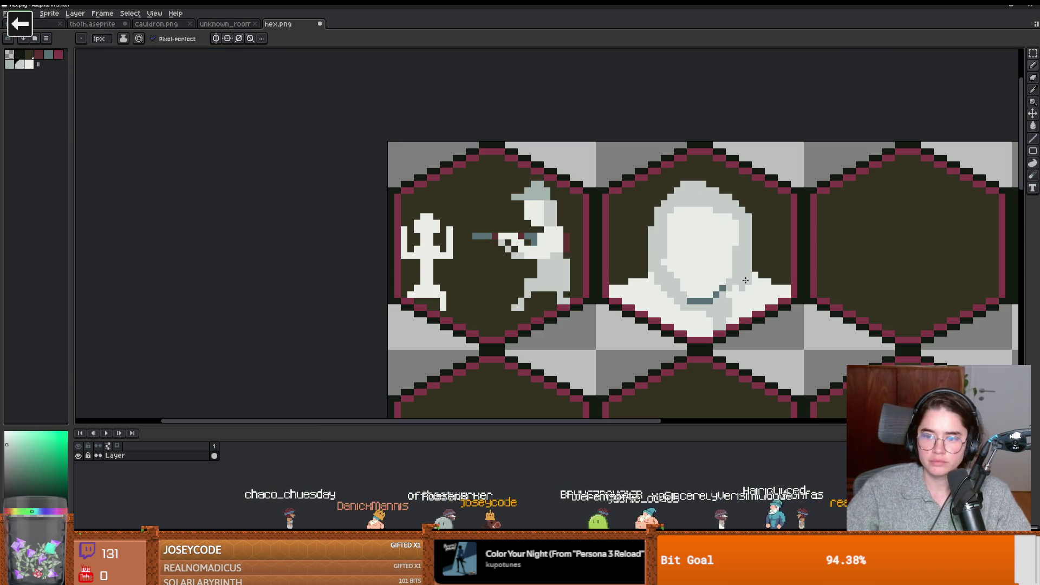
pyautogui.scroll(2, 746, 269)
pyautogui.keyDown('alt'); pyautogui.click(715, 299); pyautogui.keyUp('alt')
pyautogui.click(732, 286)
pyautogui.hotkey('ctrl', 'z')
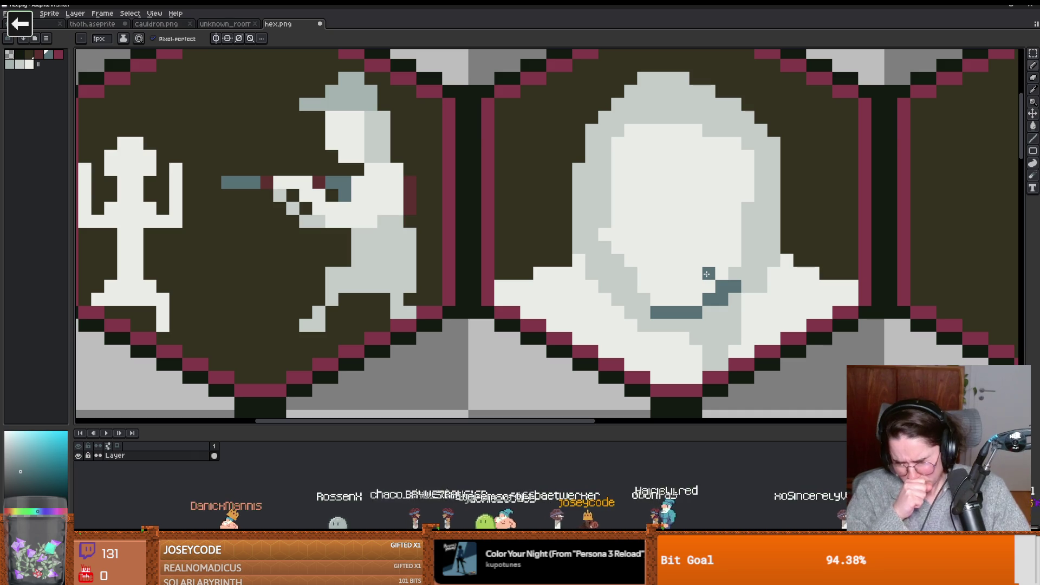
pyautogui.click(703, 205)
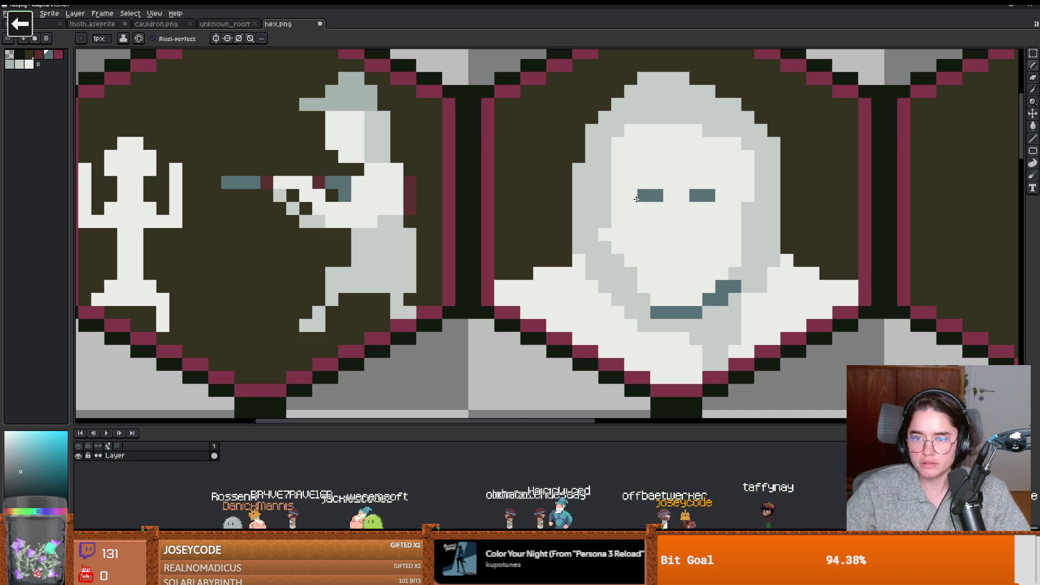
pyautogui.click(721, 182)
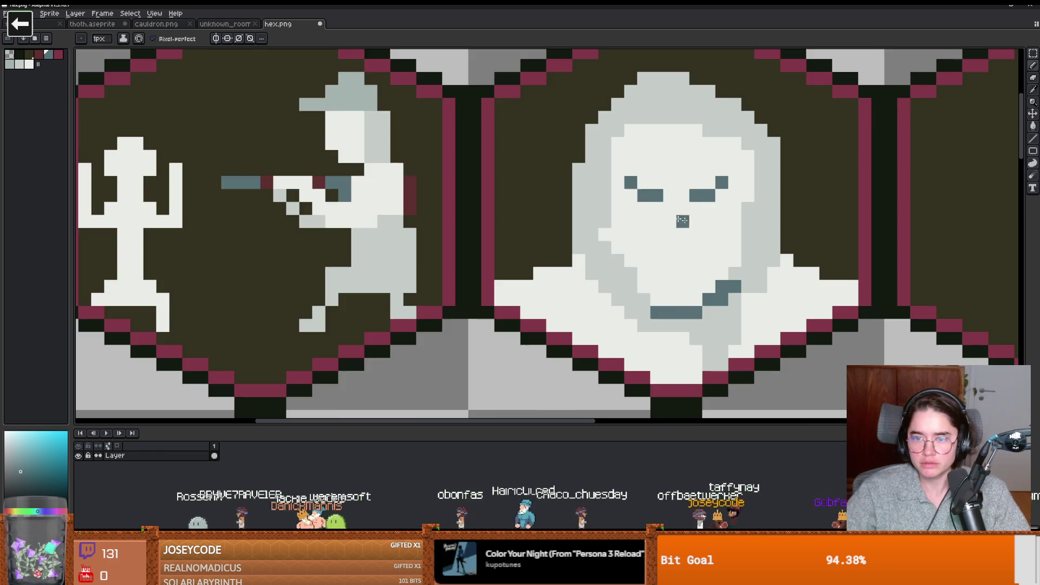
pyautogui.moveTo(642, 202); pyautogui.dragTo(653, 205)
pyautogui.scroll(1, 673, 238)
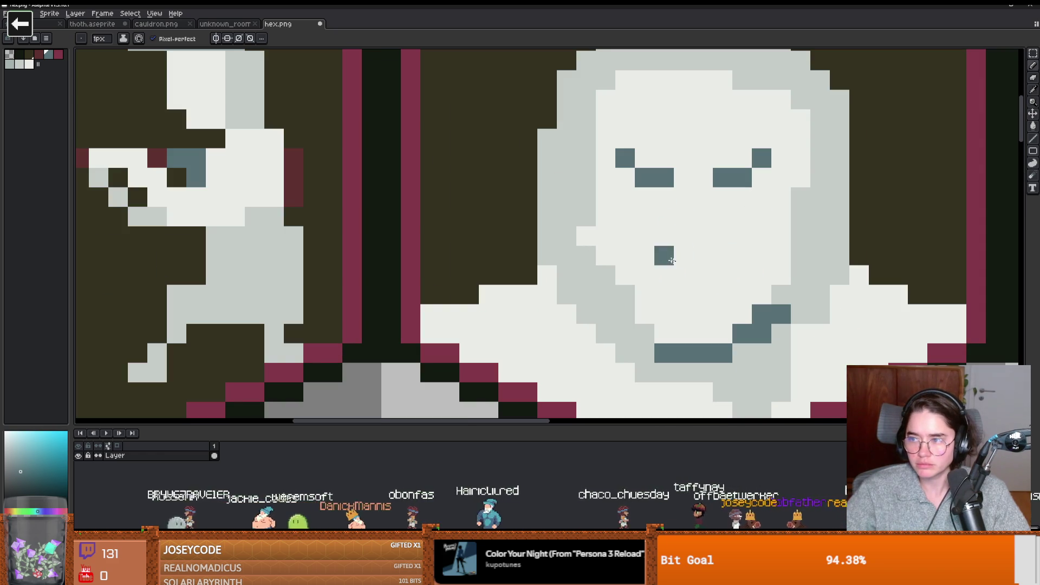
pyautogui.moveTo(667, 249); pyautogui.dragTo(702, 253)
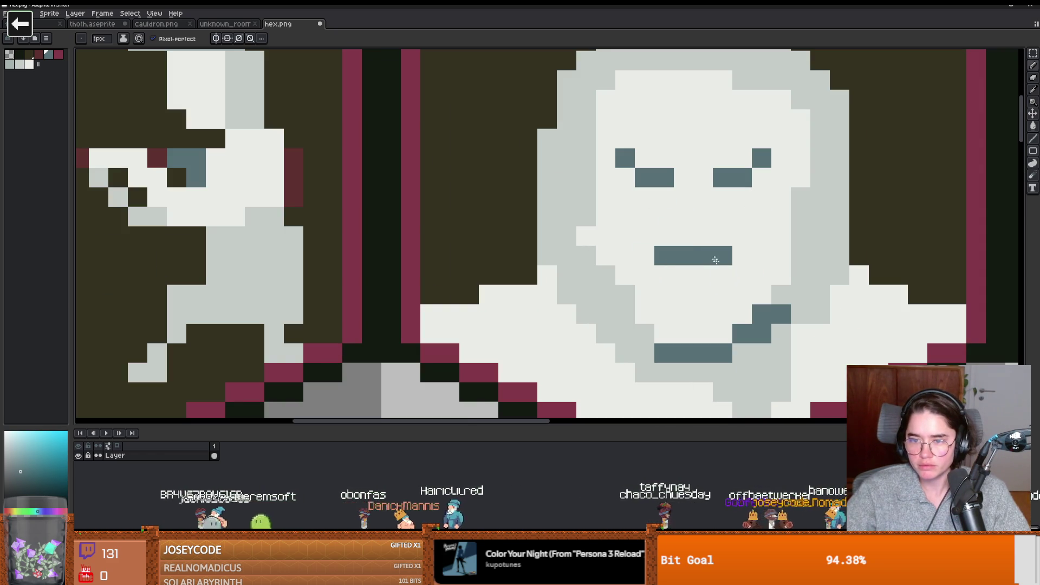
# Step: Add light-grey shading pixels on the face and around the right eye
pyautogui.press('i')
pyautogui.click(793, 273)
pyautogui.press('b')
pyautogui.click(722, 294)
pyautogui.click(645, 275)
pyautogui.click(645, 294)
pyautogui.scroll(-2, 720, 265)
pyautogui.scroll(3, 767, 262)
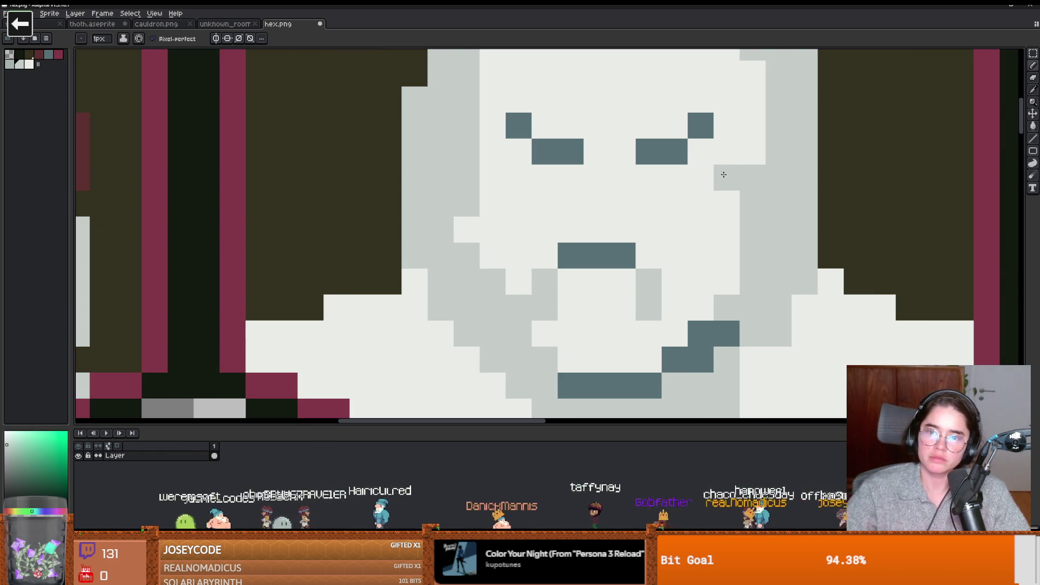
pyautogui.click(723, 174)
pyautogui.scroll(-1, 715, 227)
pyautogui.scroll(1, 705, 189)
pyautogui.click(682, 131)
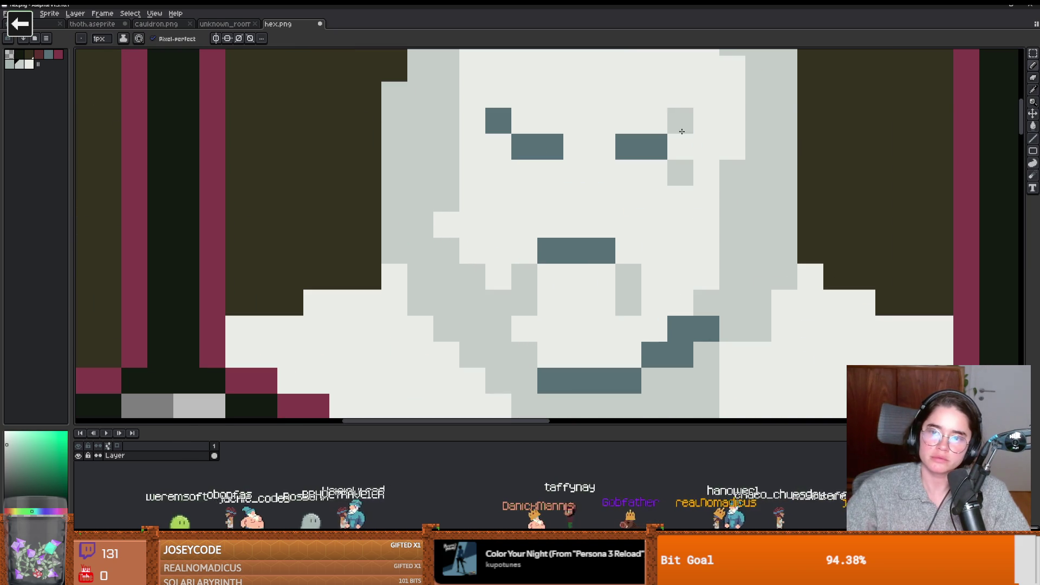
# Step: Shade around the left eye, extend the mouth's right end and shade the face beside the mouth
pyautogui.click(498, 120)
pyautogui.click(498, 172)
pyautogui.scroll(-3, 677, 218)
pyautogui.scroll(2, 677, 218)
pyautogui.click(674, 243)
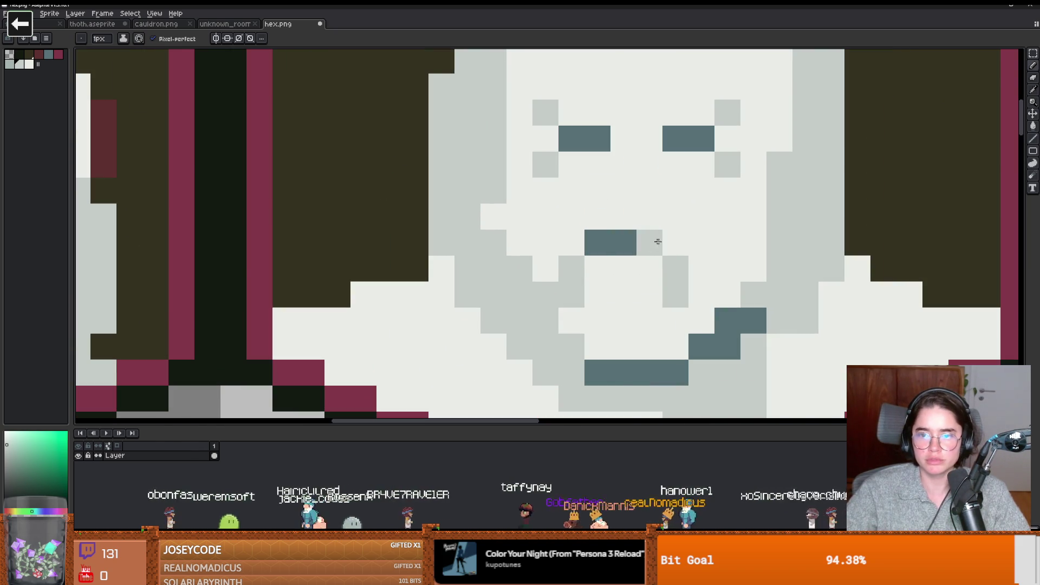
pyautogui.scroll(-2, 677, 222)
pyautogui.scroll(3, 703, 213)
pyautogui.scroll(-2, 703, 213)
pyautogui.click(660, 283)
pyautogui.click(682, 278)
pyautogui.click(689, 296)
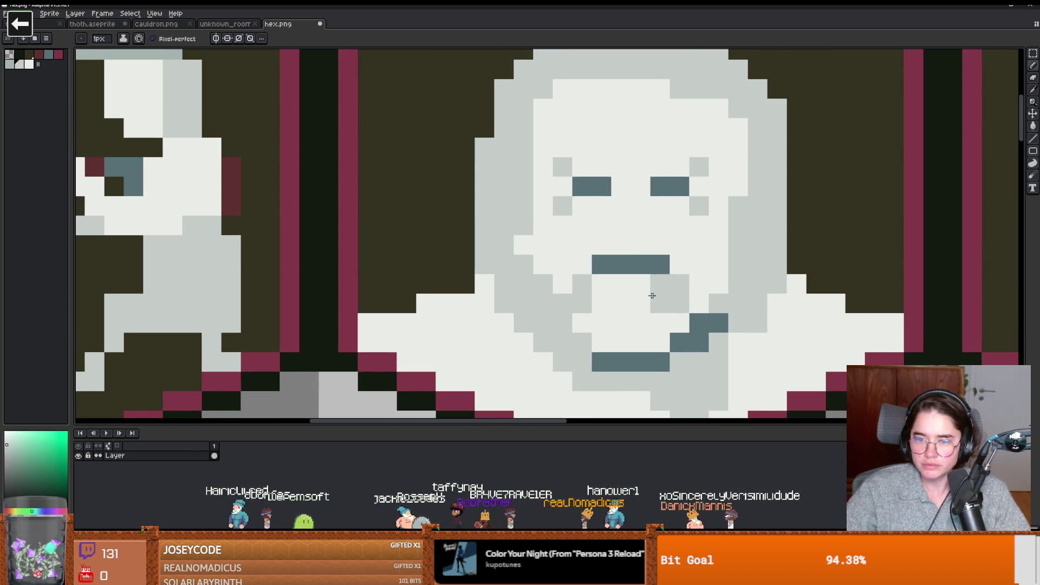
pyautogui.click(657, 297)
pyautogui.scroll(-2, 658, 296)
pyautogui.scroll(1, 706, 267)
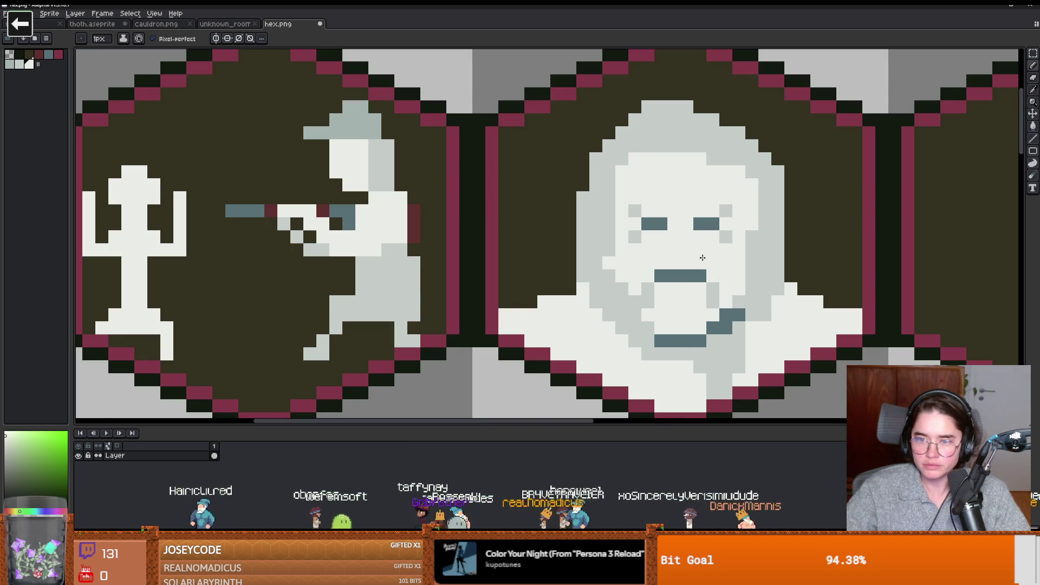
pyautogui.scroll(1, 699, 238)
pyautogui.press('alt')
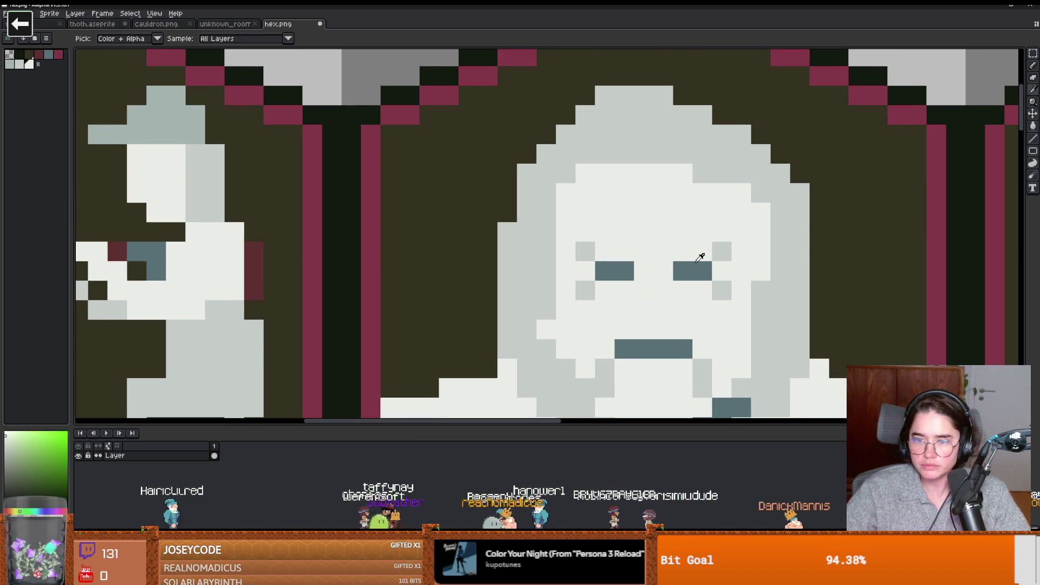
pyautogui.scroll(-2, 720, 251)
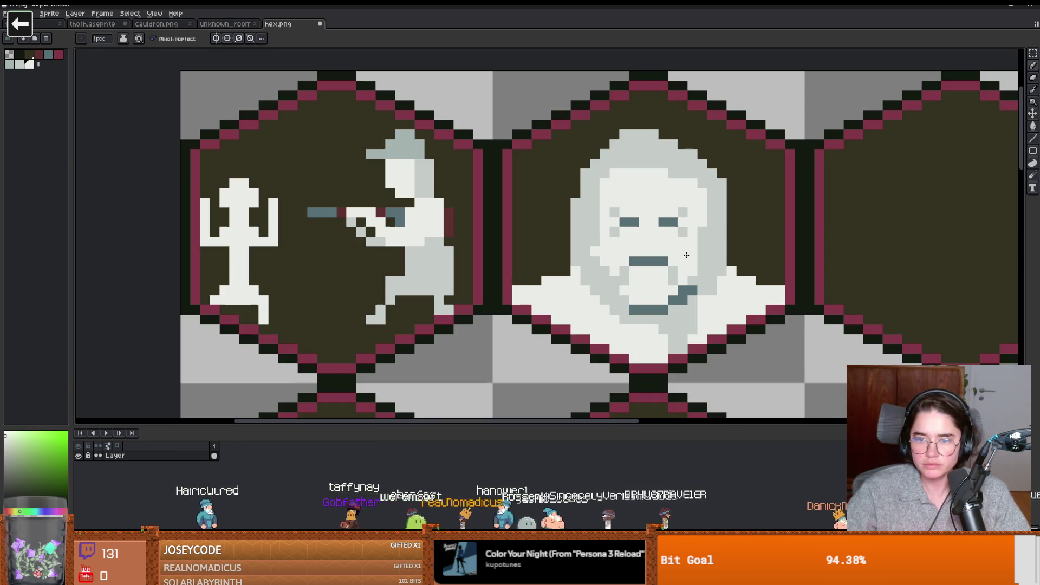
pyautogui.scroll(-2, 715, 242)
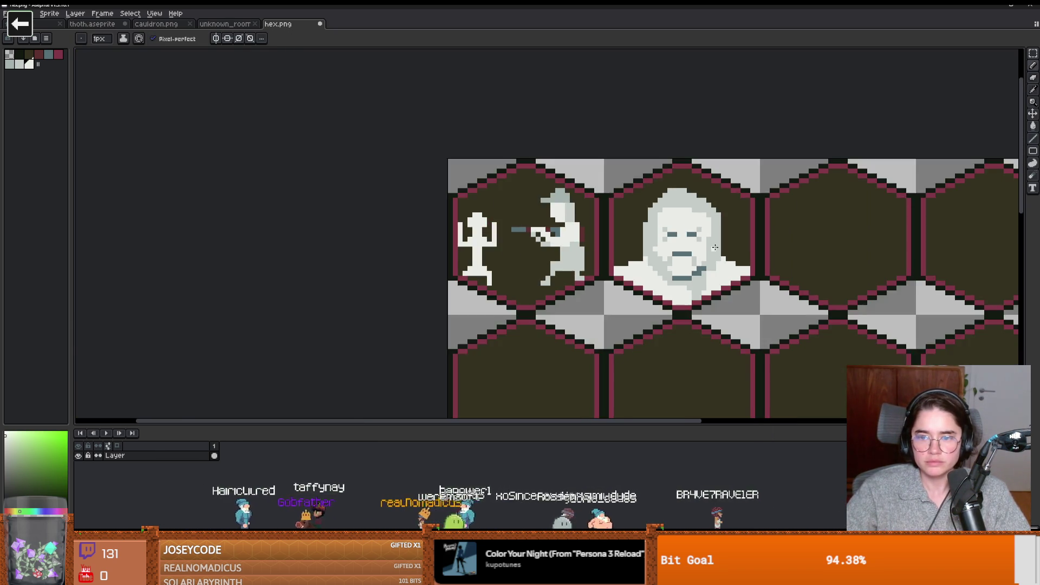
pyautogui.scroll(3, 698, 249)
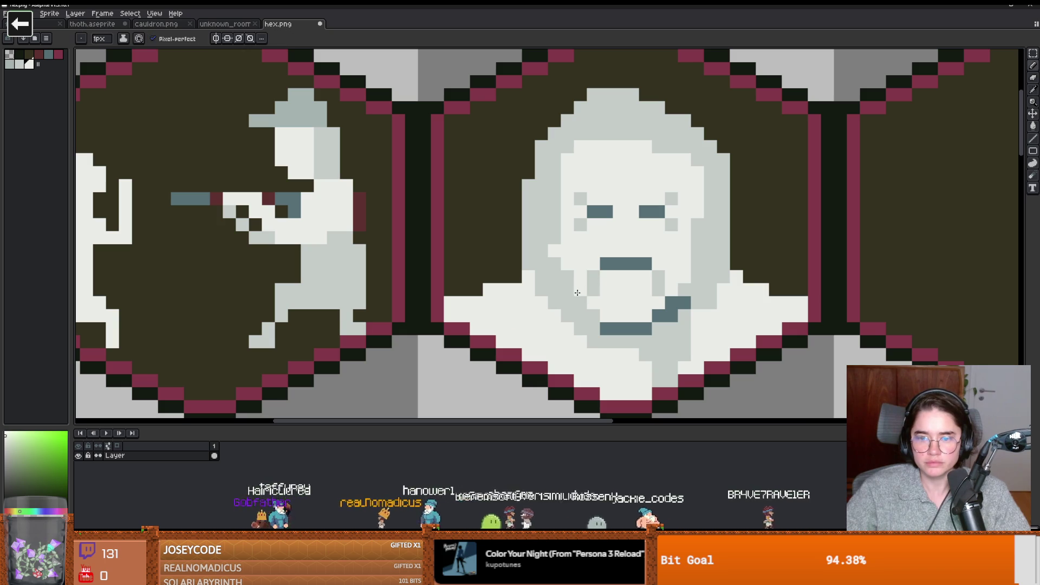
pyautogui.scroll(-3, 630, 294)
pyautogui.scroll(4, 653, 264)
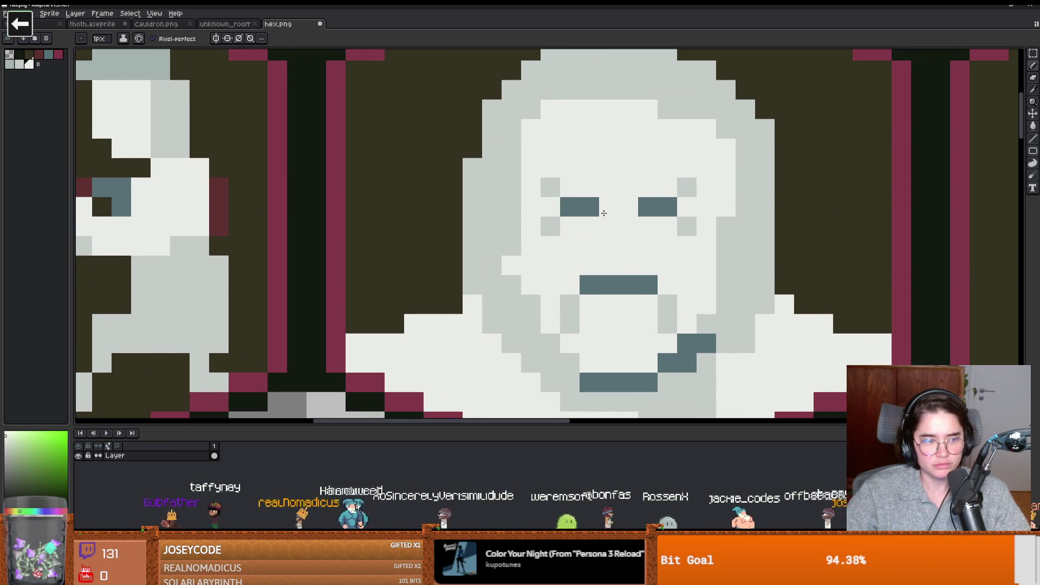
pyautogui.scroll(-2, 605, 213)
pyautogui.scroll(2, 605, 213)
# Step: Shade the face's upper-left and right rims with the face's light grey
pyautogui.press('i')
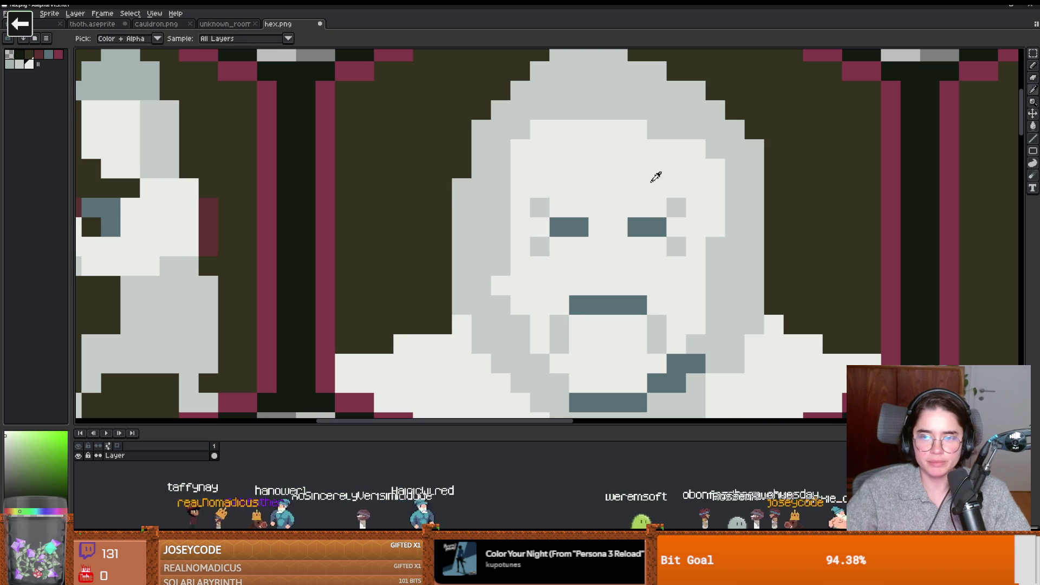
pyautogui.keyDown('alt'); pyautogui.click(691, 113); pyautogui.keyUp('alt')
pyautogui.moveTo(551, 127)
pyautogui.mouseDown()
pyautogui.moveTo(523, 149)
pyautogui.moveTo(520, 170)
pyautogui.mouseUp()
pyautogui.moveTo(715, 182); pyautogui.dragTo(726, 218)
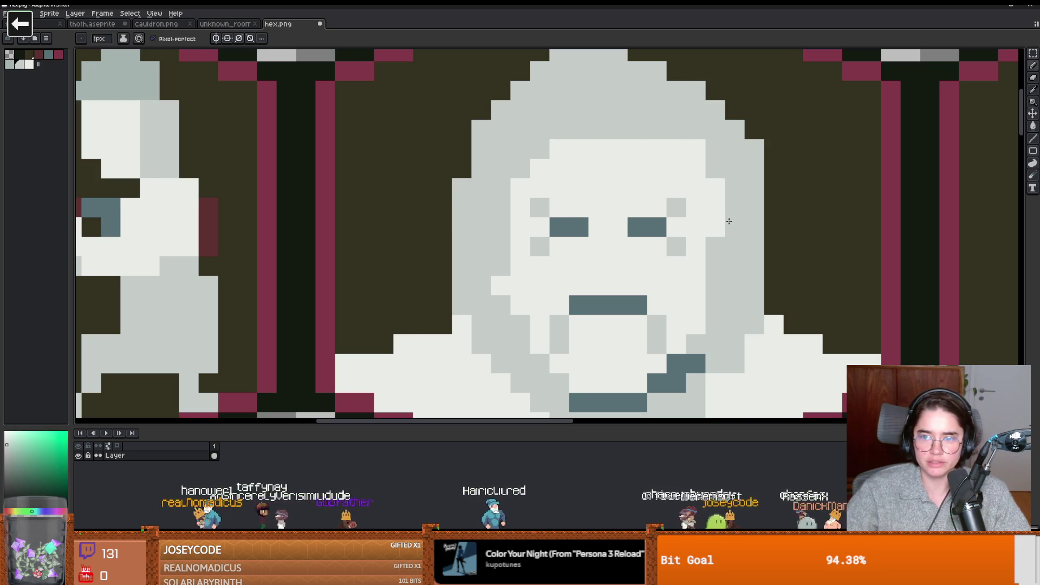
pyautogui.scroll(-3, 726, 218)
pyautogui.scroll(1, 756, 250)
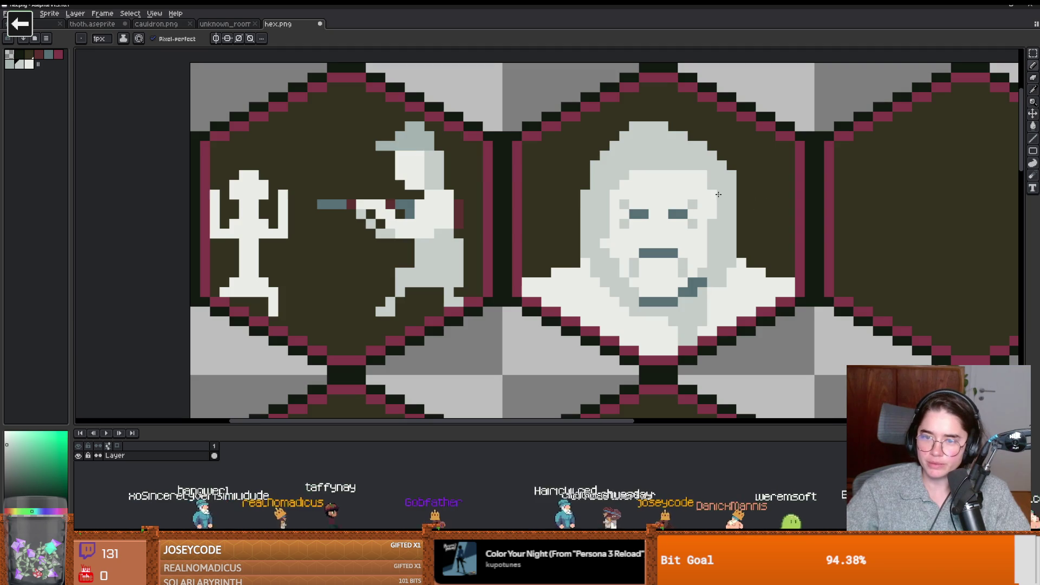
pyautogui.scroll(1, 720, 197)
pyautogui.scroll(-2, 742, 209)
pyautogui.scroll(3, 765, 221)
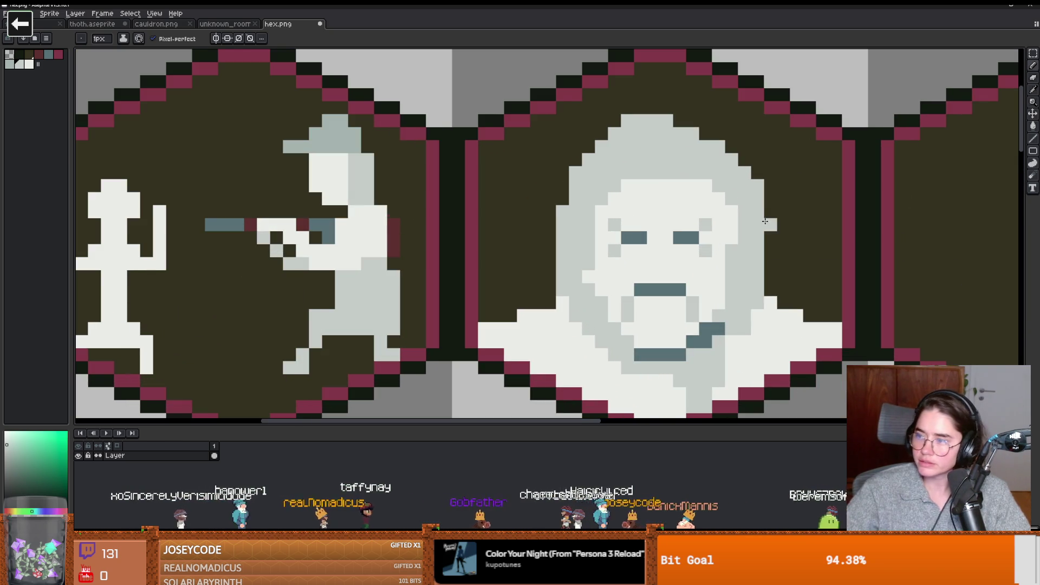
pyautogui.scroll(1, 653, 214)
# Step: Highlight the hood's left edge, top and right edge in white
pyautogui.keyDown('alt'); pyautogui.click(636, 218); pyautogui.keyUp('alt')
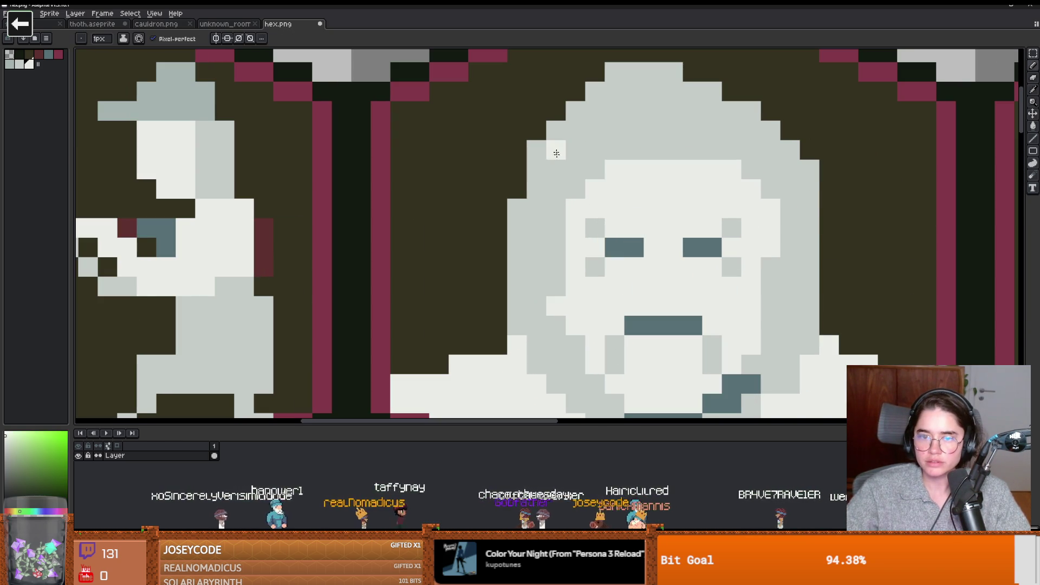
pyautogui.moveTo(552, 168)
pyautogui.mouseDown()
pyautogui.moveTo(536, 169)
pyautogui.moveTo(537, 149)
pyautogui.mouseUp()
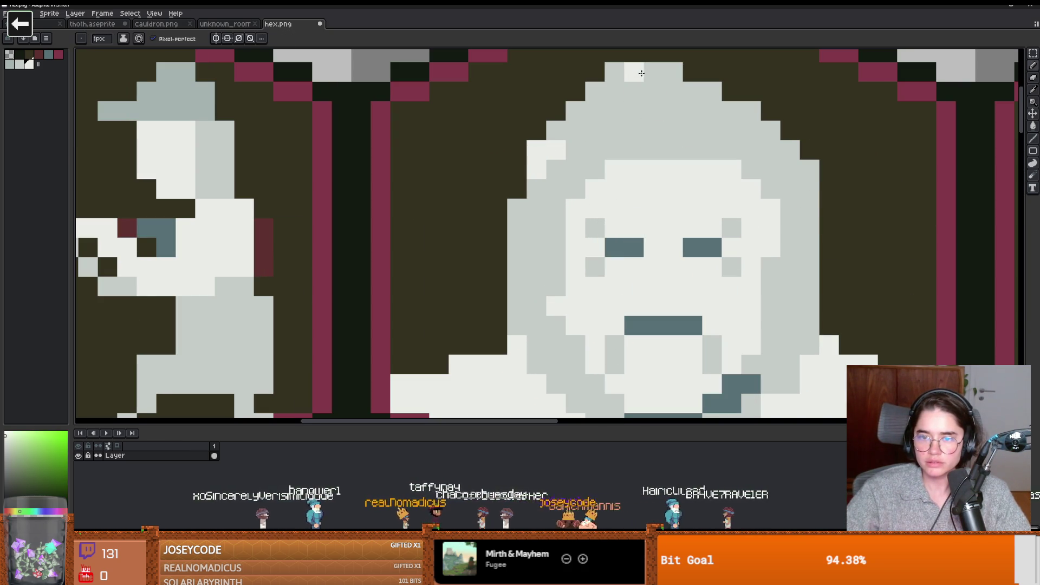
pyautogui.moveTo(614, 71); pyautogui.dragTo(653, 72)
pyautogui.scroll(-3, 669, 108)
pyautogui.scroll(3, 674, 110)
pyautogui.click(727, 125)
pyautogui.moveTo(727, 126); pyautogui.dragTo(715, 122)
pyautogui.scroll(-3, 800, 187)
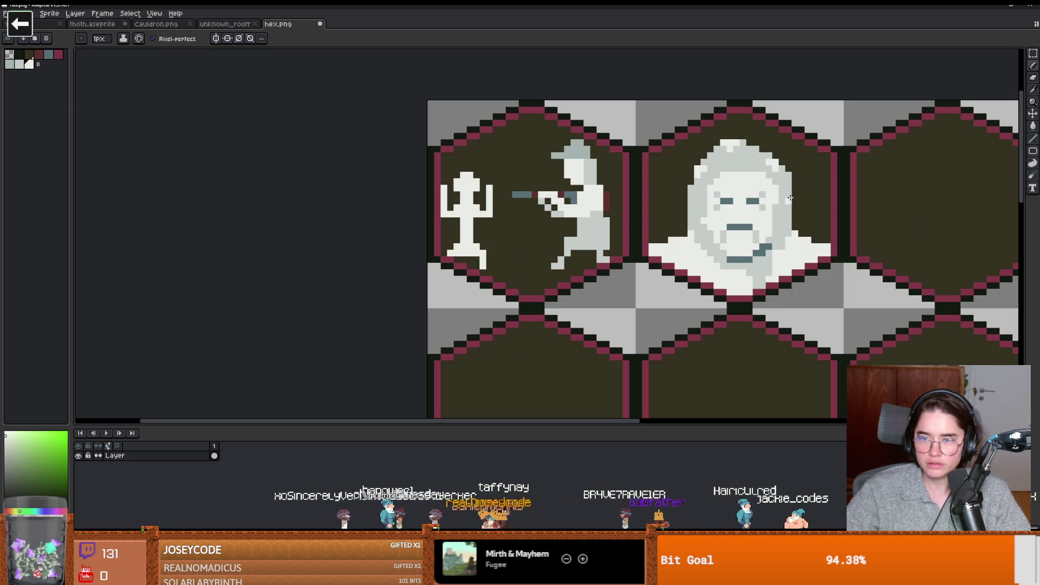
pyautogui.scroll(-1, 786, 205)
pyautogui.scroll(2, 656, 214)
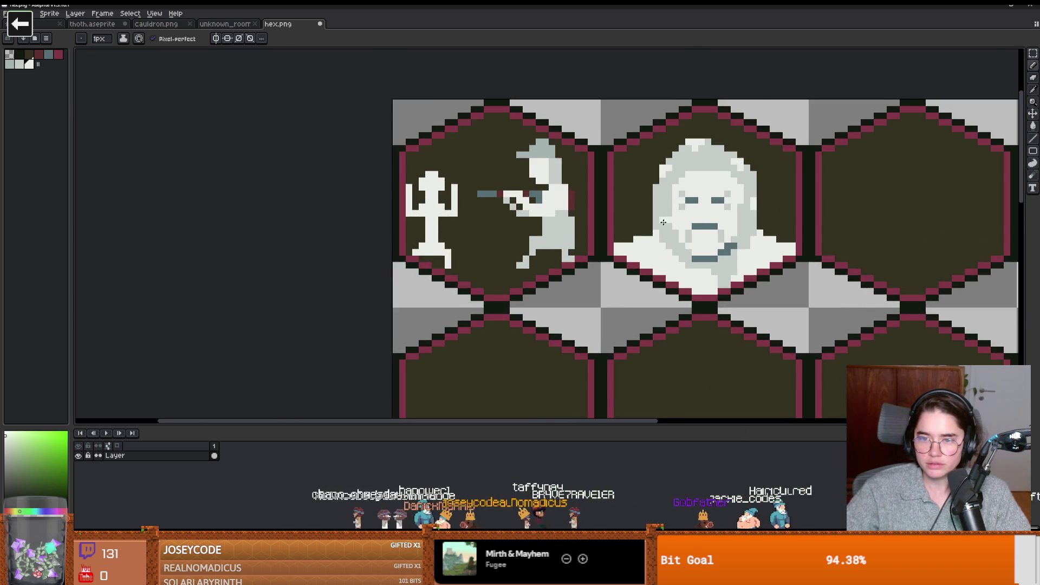
pyautogui.scroll(-3, 650, 214)
pyautogui.scroll(3, 649, 185)
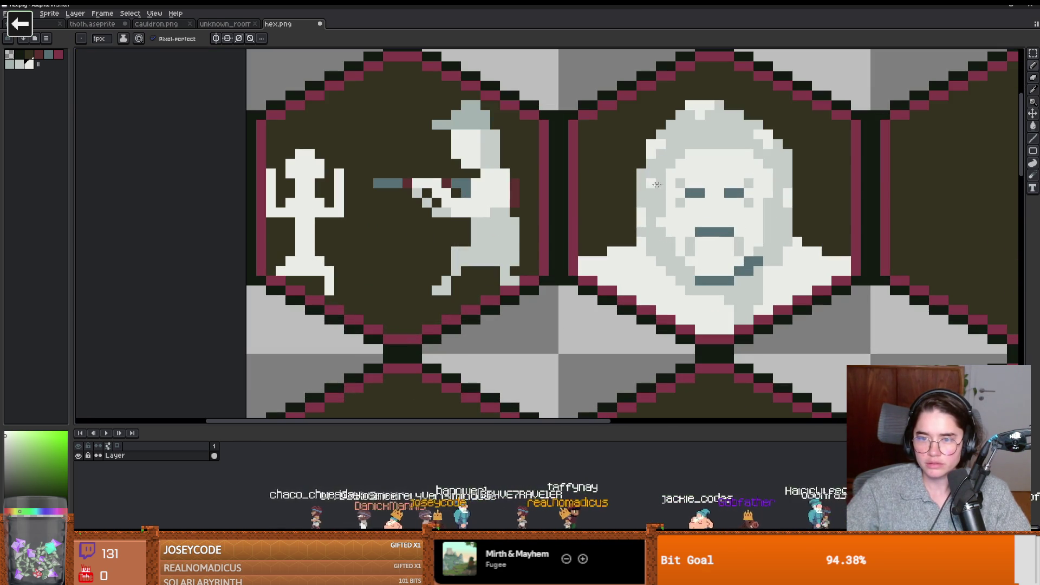
pyautogui.scroll(-3, 658, 184)
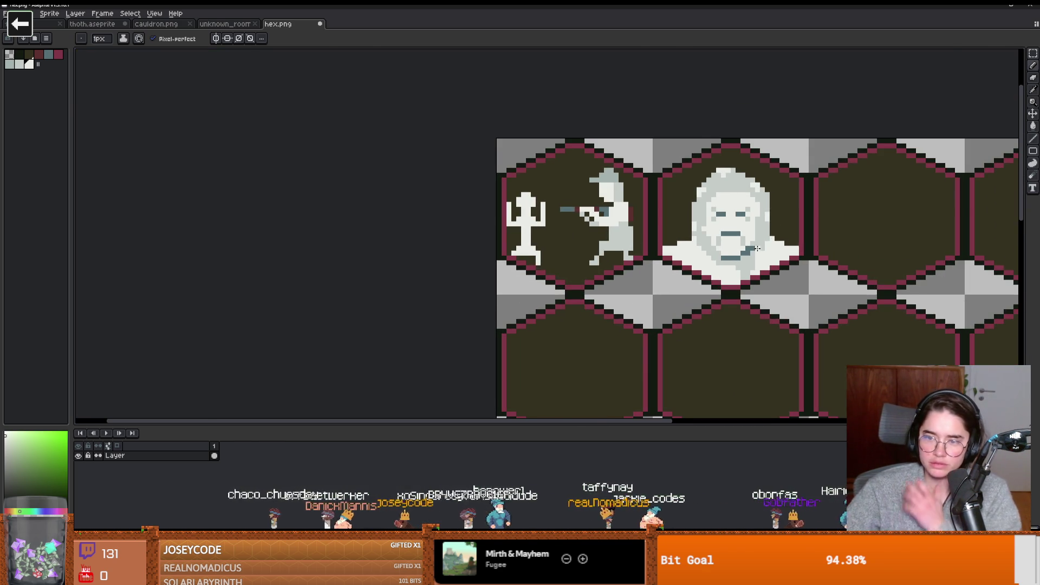
pyautogui.scroll(3, 781, 245)
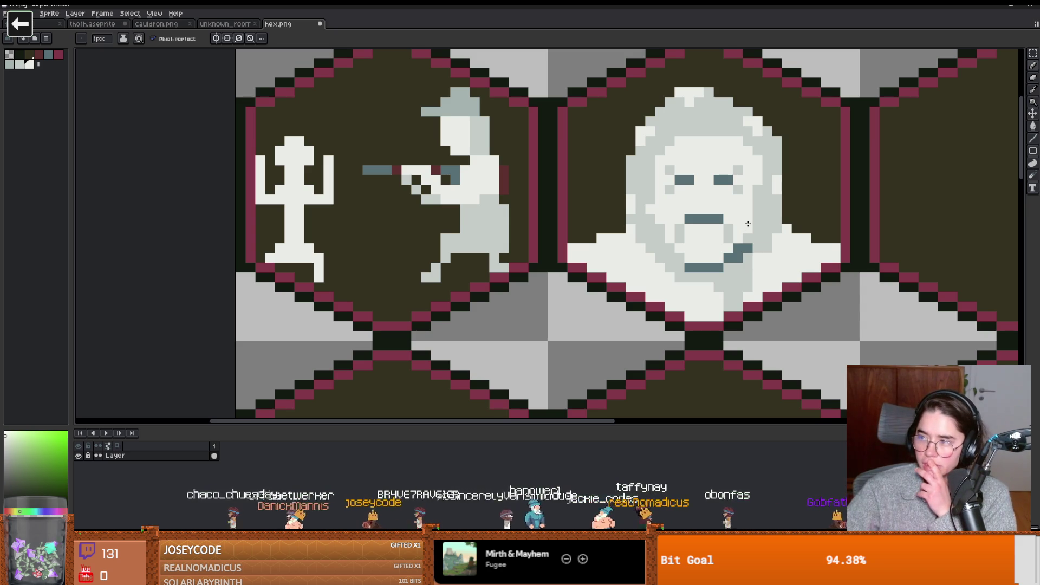
pyautogui.scroll(1, 745, 236)
pyautogui.scroll(-3, 726, 243)
pyautogui.scroll(3, 709, 245)
# Step: Add two teal pixels to the mouth, then pick the near-white face colour
pyautogui.keyDown('alt'); pyautogui.click(710, 245); pyautogui.keyUp('alt')
pyautogui.click(671, 262)
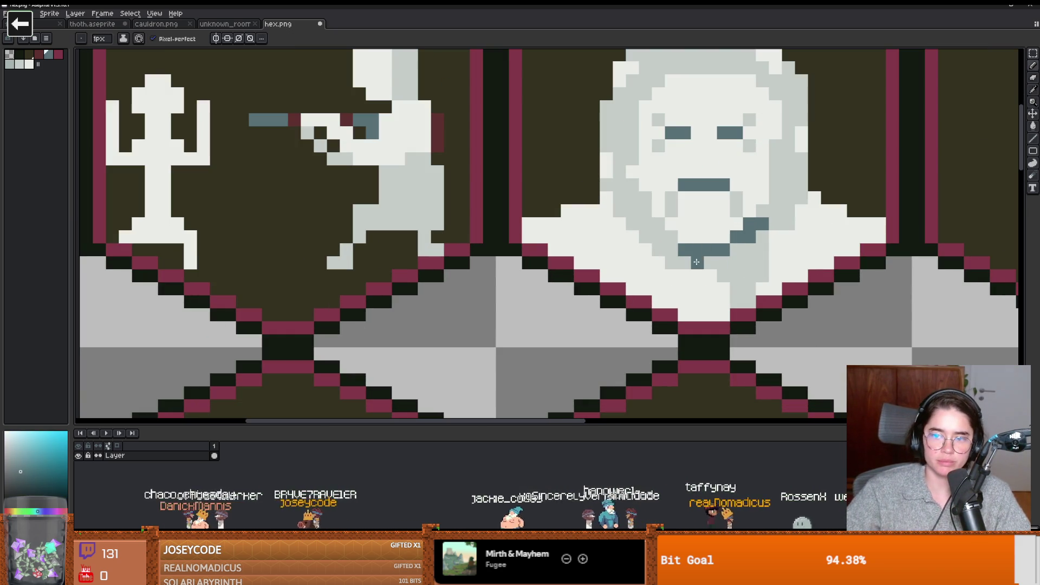
pyautogui.click(775, 224)
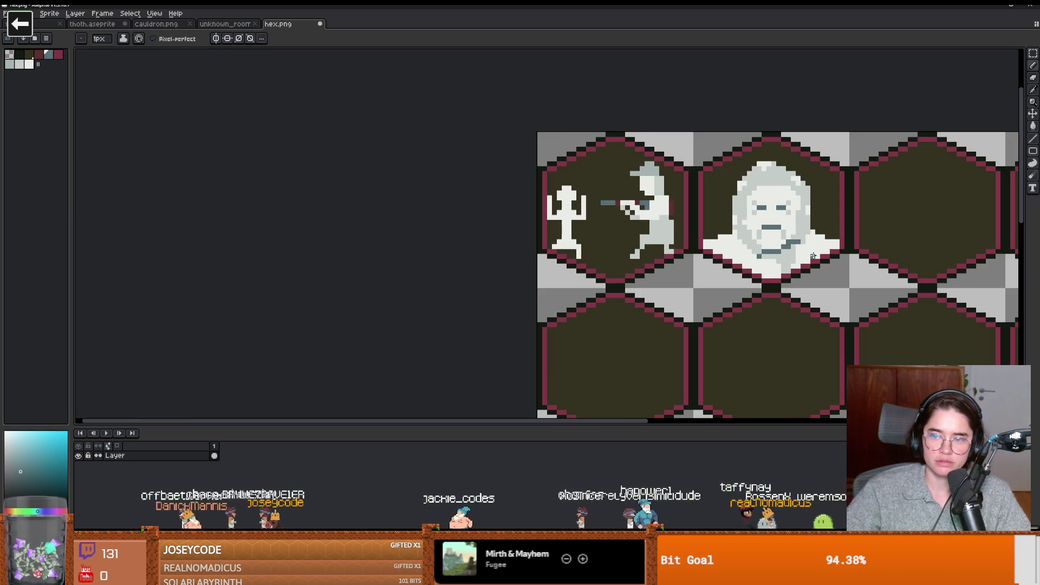
pyautogui.scroll(-3, 775, 228)
pyautogui.scroll(3, 766, 244)
pyautogui.keyDown('alt'); pyautogui.click(746, 272); pyautogui.keyUp('alt')
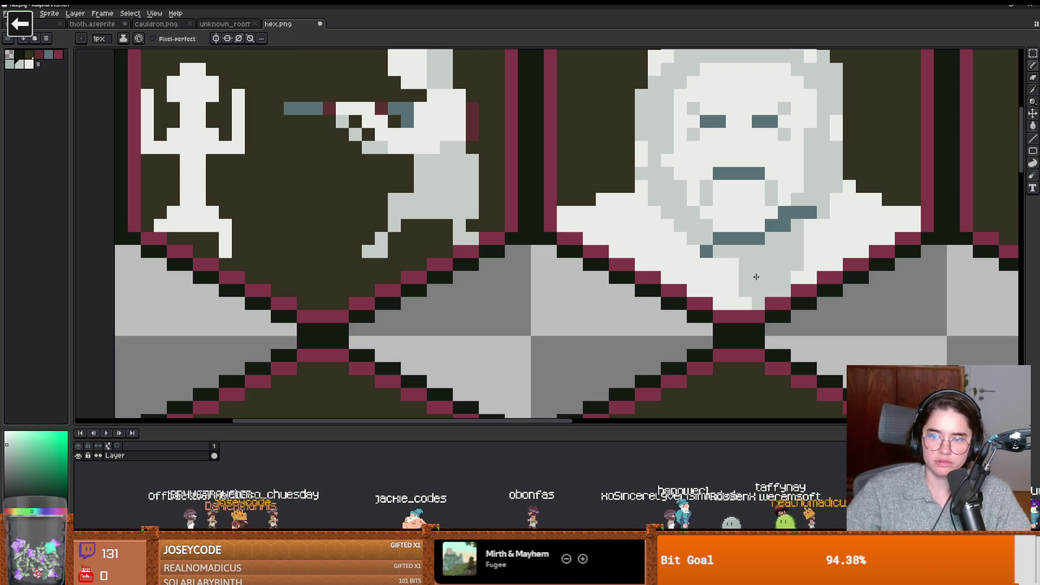
pyautogui.scroll(-3, 758, 284)
pyautogui.scroll(3, 758, 260)
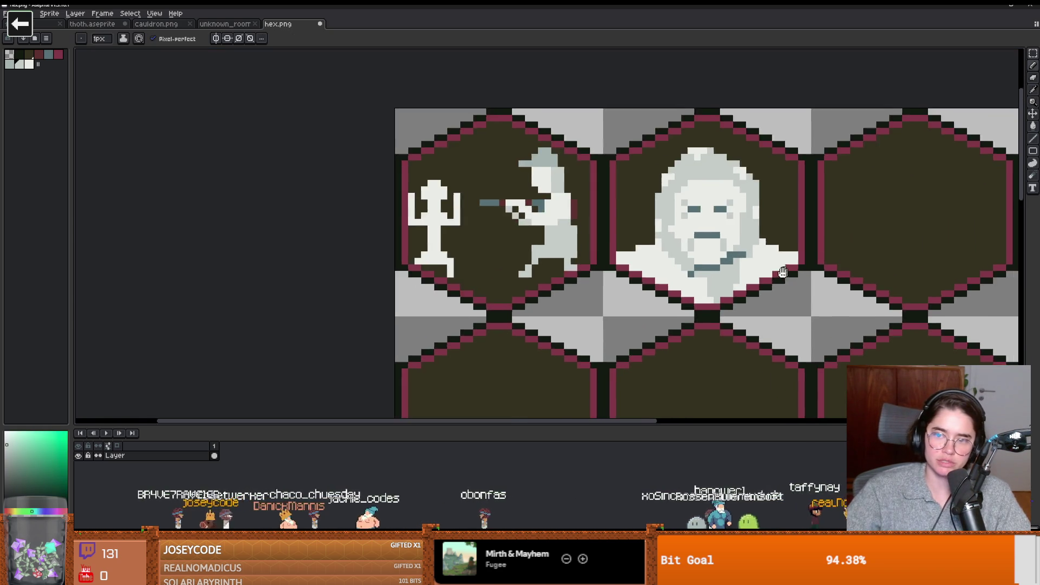
pyautogui.scroll(-1, 698, 246)
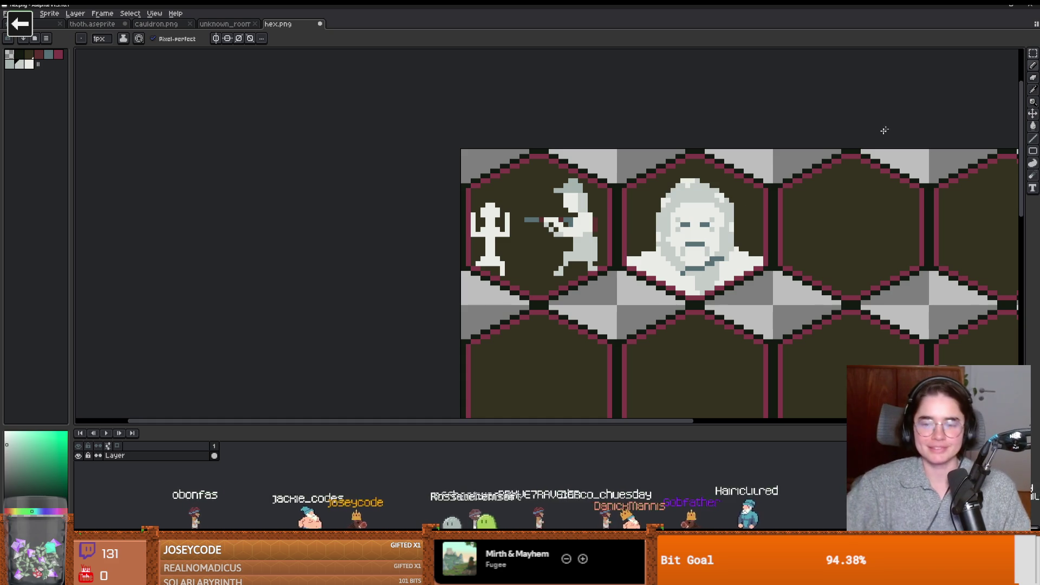
# Step: Save hex.png with Ctrl+S and review the full hexagon grid before leaving Aseprite
pyautogui.hotkey('ctrl', 's')
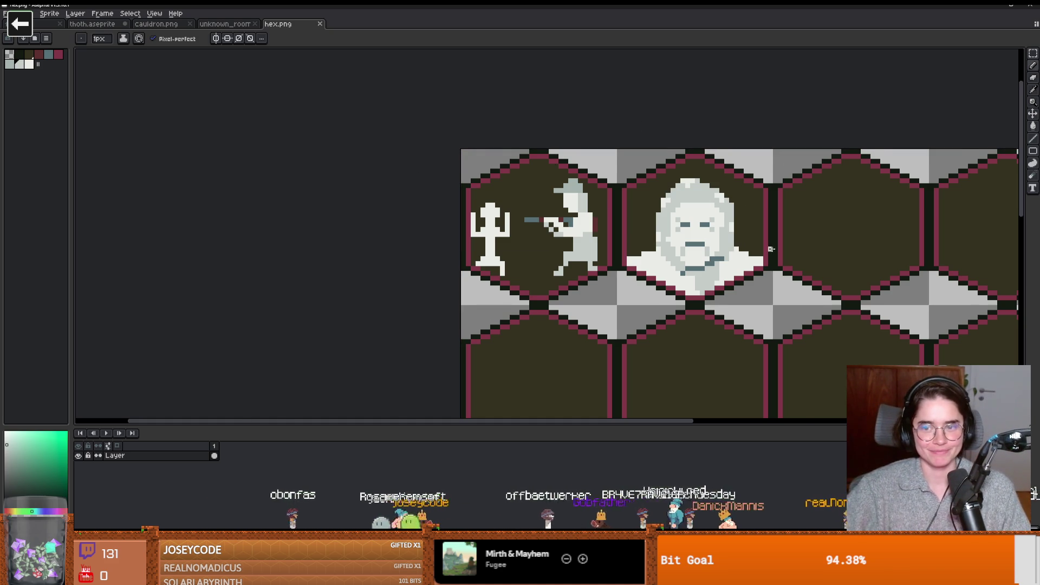
pyautogui.hscroll(5, 488, 217)
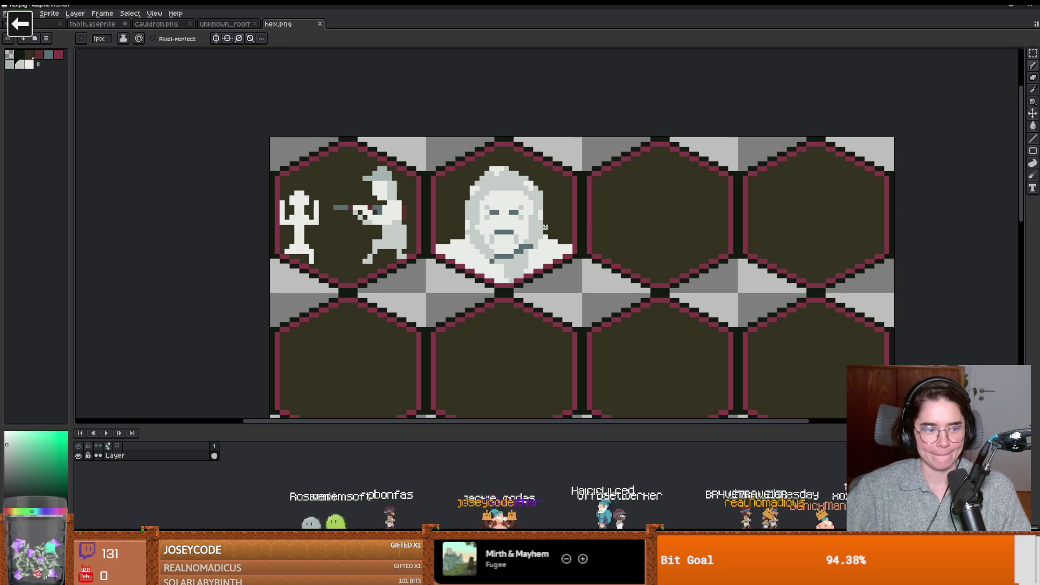
pyautogui.scroll(-1, 544, 227)
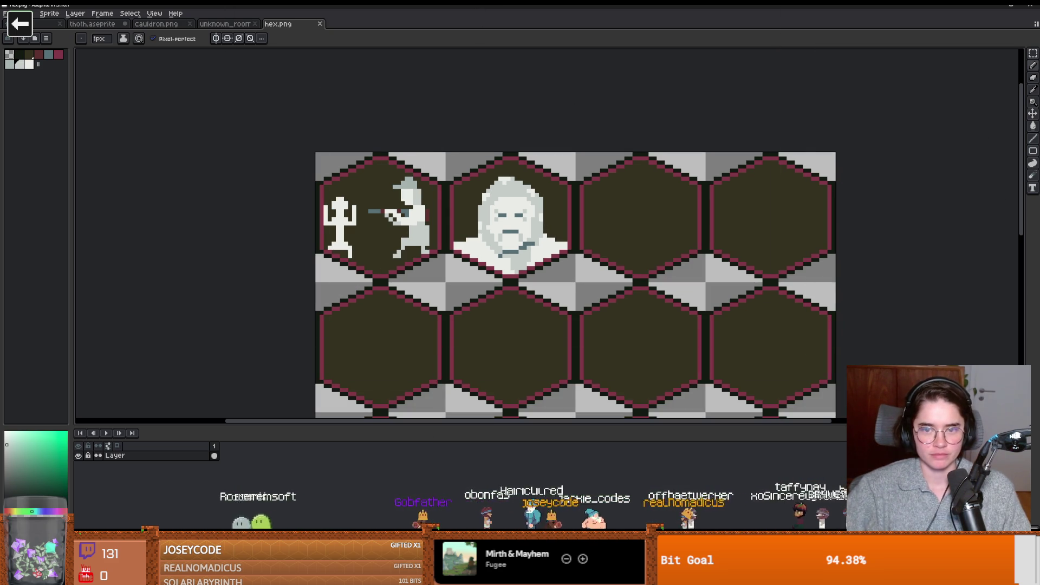
pyautogui.hotkey('alt', 'Tab')
# Step: Dismiss the reimport notice, confirm the atlas texture uses hex.png, and save the scene
pyautogui.click(931, 226)
pyautogui.click(924, 234)
pyautogui.click(924, 234)
pyautogui.hotkey('ctrl', 's')
pyautogui.scroll(3, 92, 230)
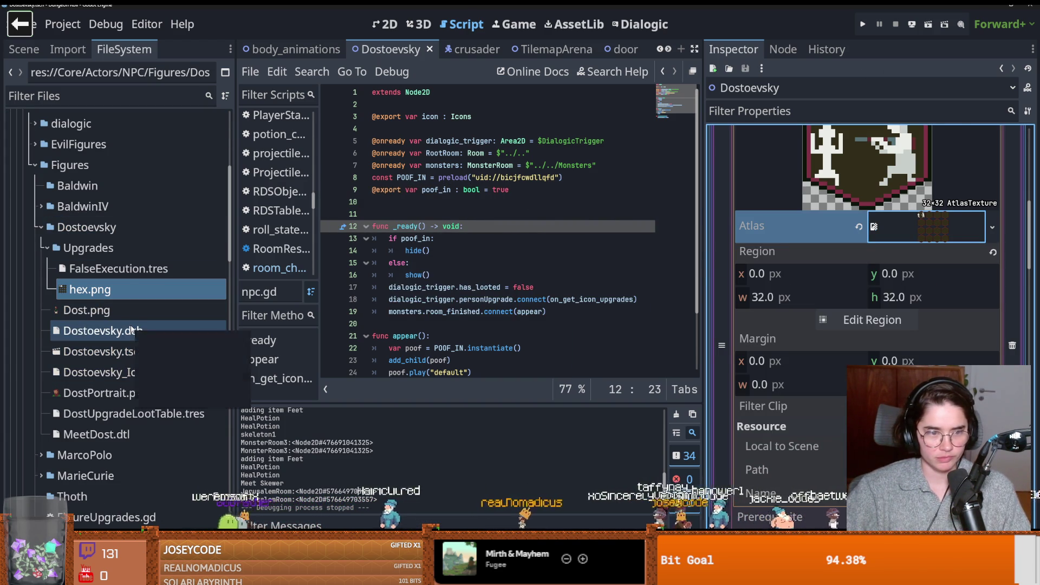
# Step: Duplicate FalseExecution.tres as PawnBroker.tres
pyautogui.click(130, 270)
pyautogui.hotkey('ctrl', 'd')
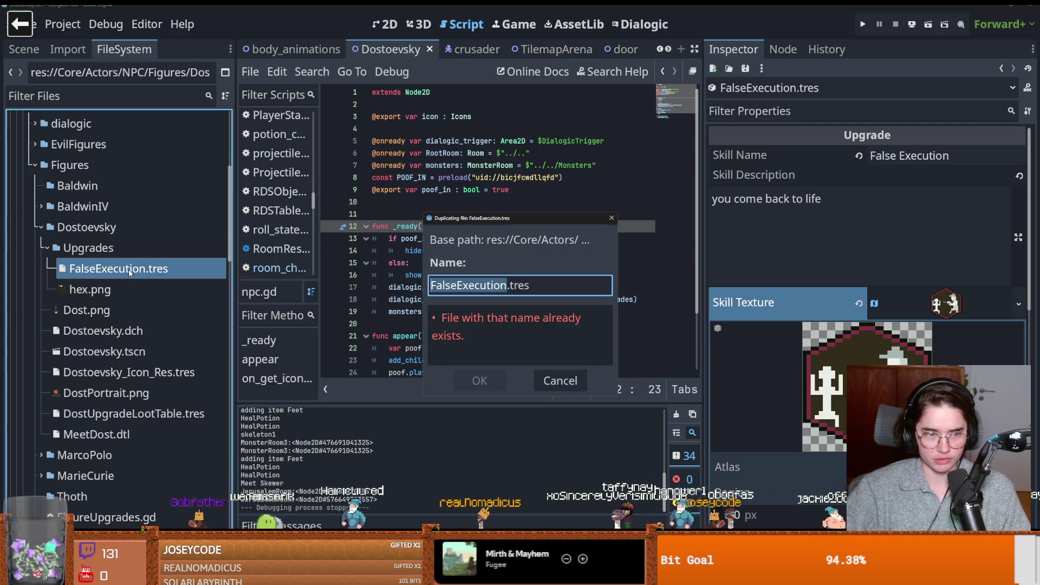
pyautogui.write('a')
pyautogui.press('BackSpace')
pyautogui.write('PawnBroker')
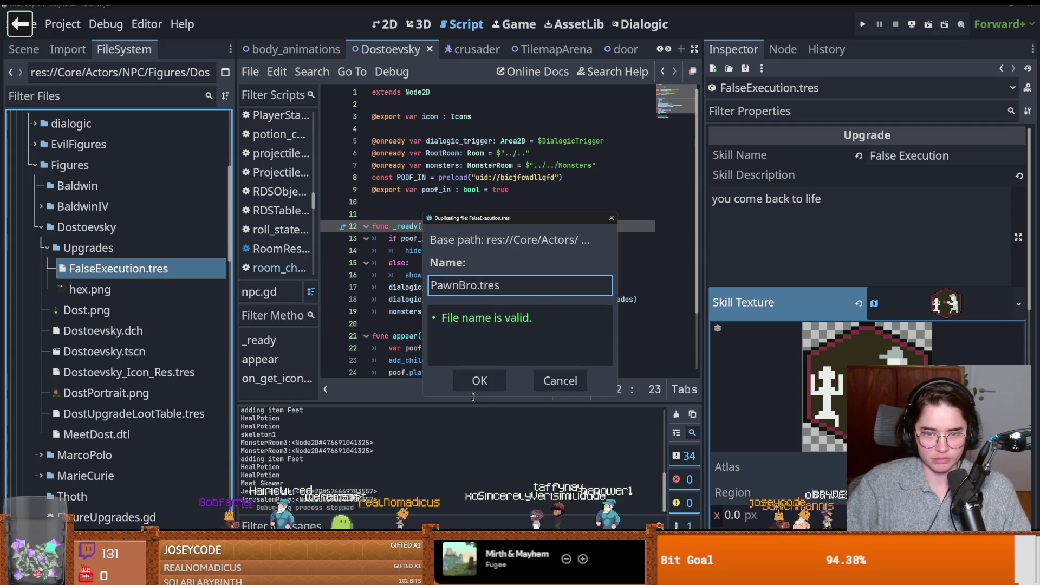
pyautogui.press('Return')
# Step: In PawnBroker.tres, set Skill Name to PawnBroker and paste in a new description
pyautogui.click(111, 310)
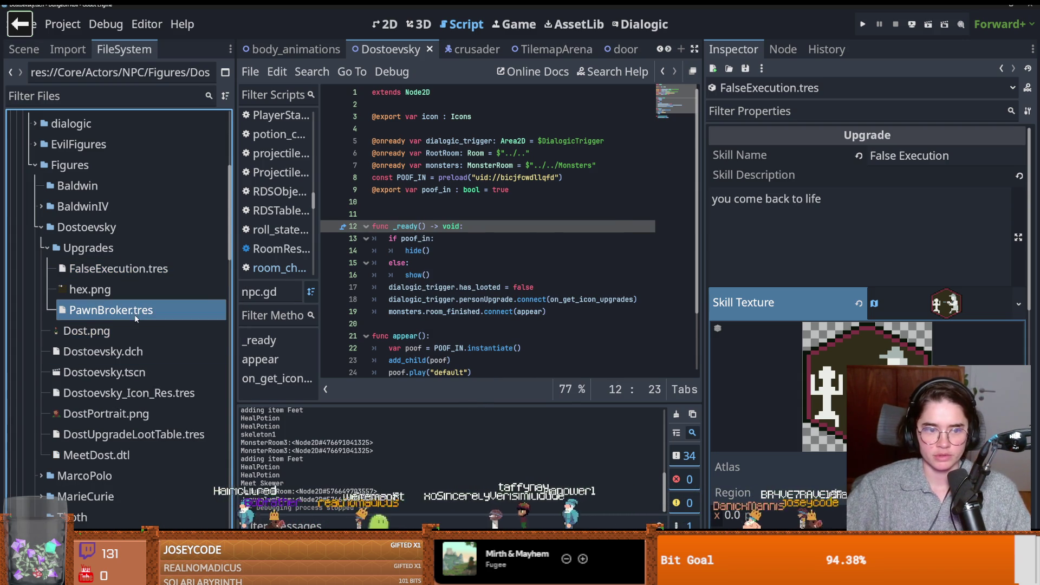
pyautogui.click(954, 154)
pyautogui.write('P')
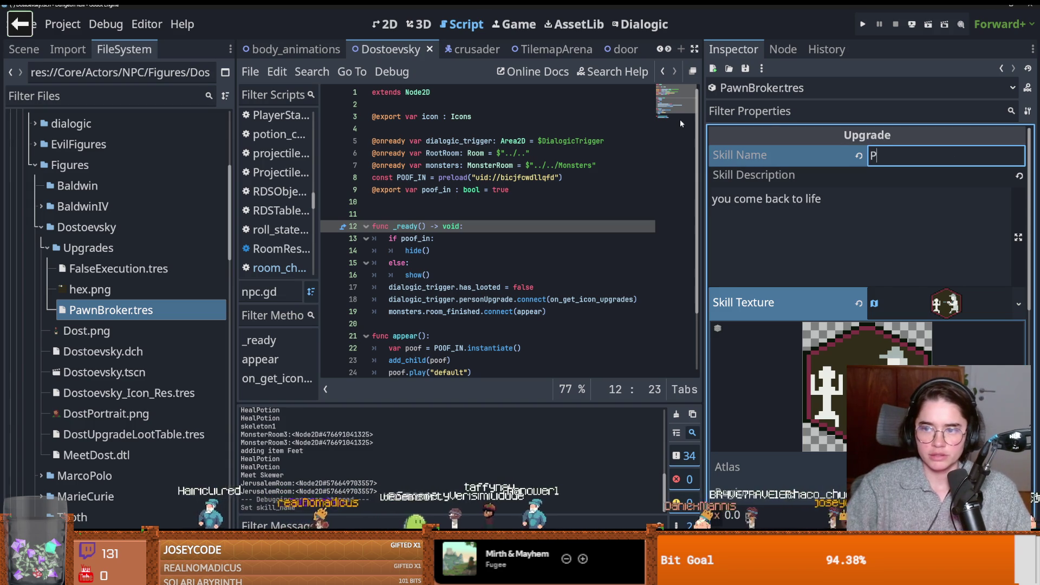
pyautogui.write('awnBroker')
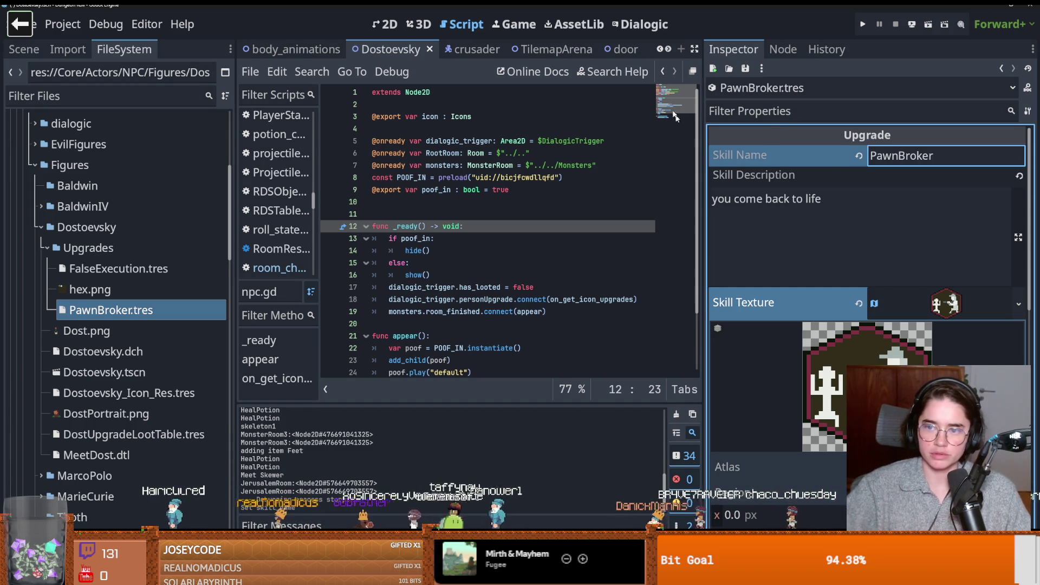
pyautogui.press('Tab')
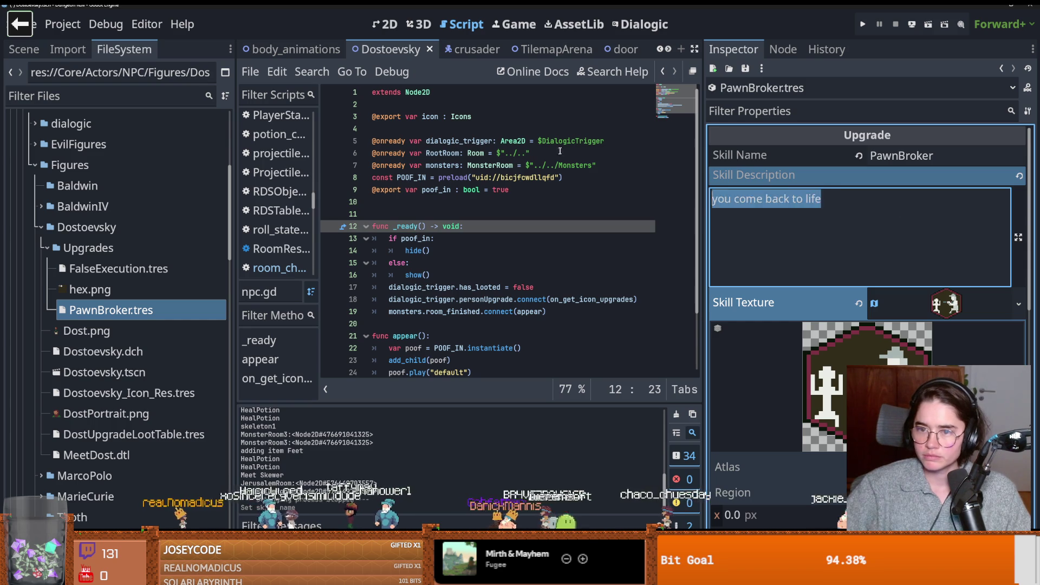
pyautogui.write("get 25 coins but you're mad for 3 rooms and u can't read the room choices")
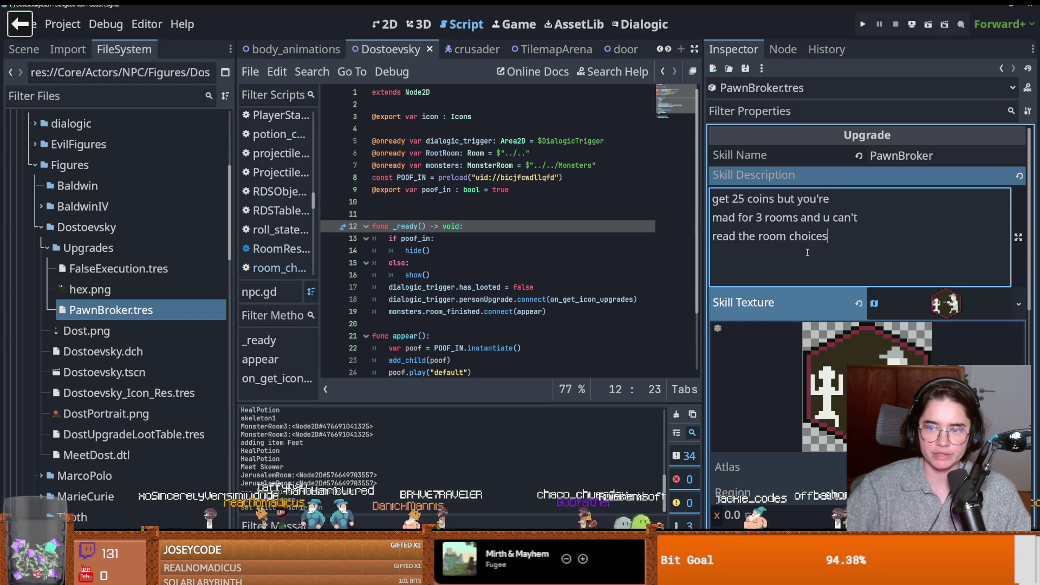
# Step: Move the icon's atlas region onto the hooded figure cell, the second cell
pyautogui.scroll(-2, 1032, 266)
pyautogui.click(736, 421)
pyautogui.scroll(3, 509, 281)
pyautogui.moveTo(471, 255); pyautogui.dragTo(509, 254)
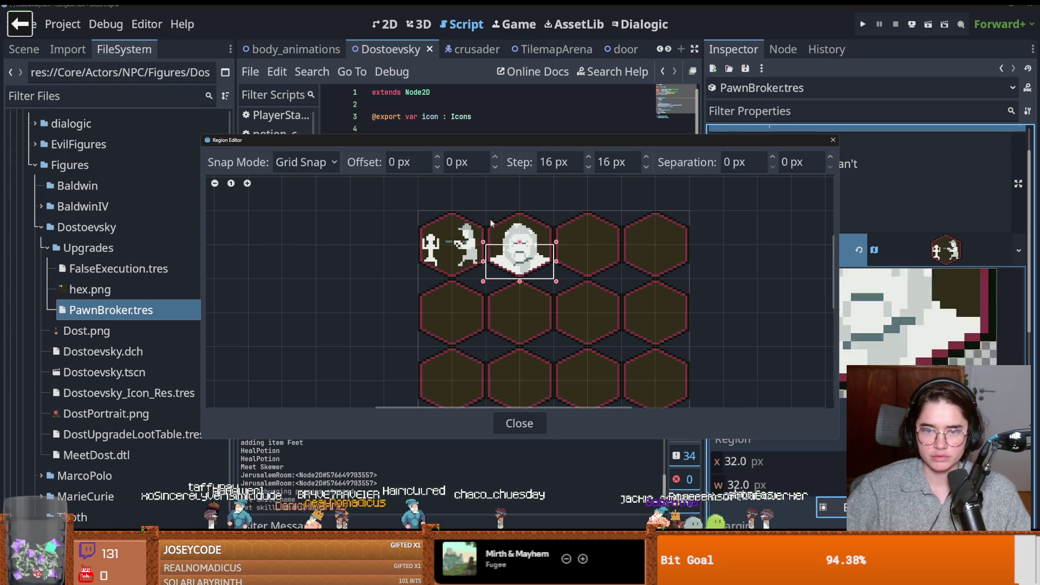
pyautogui.click(837, 145)
pyautogui.click(942, 250)
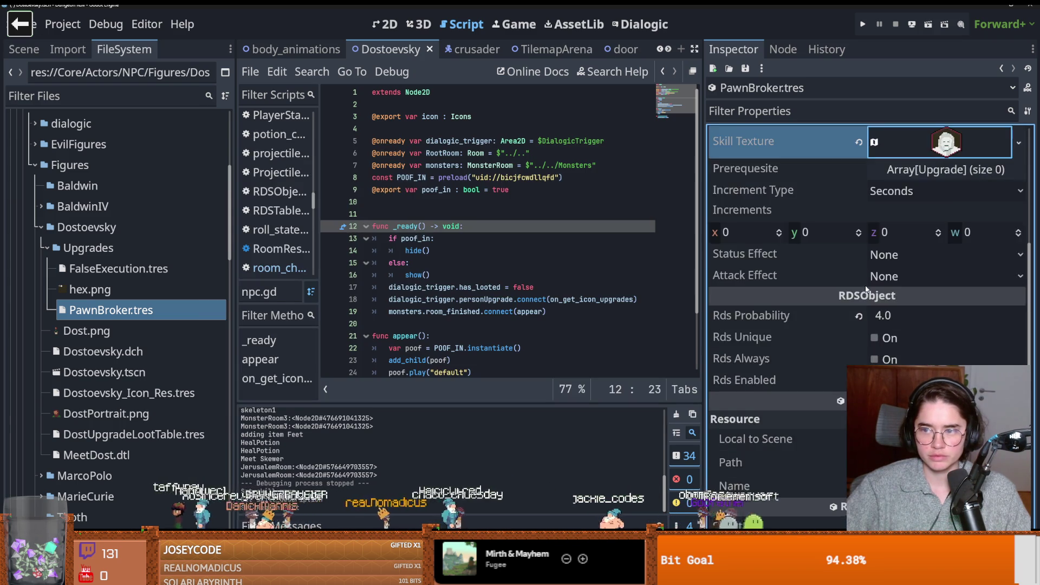
# Step: Keep Seconds as the increment type and review the status and attack effect settings
pyautogui.click(880, 302)
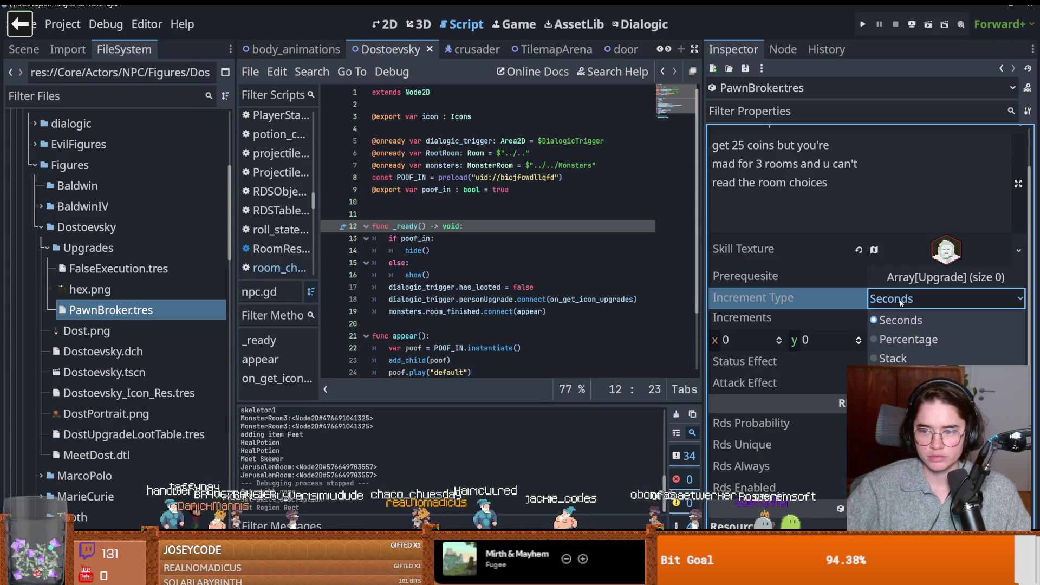
pyautogui.click(888, 319)
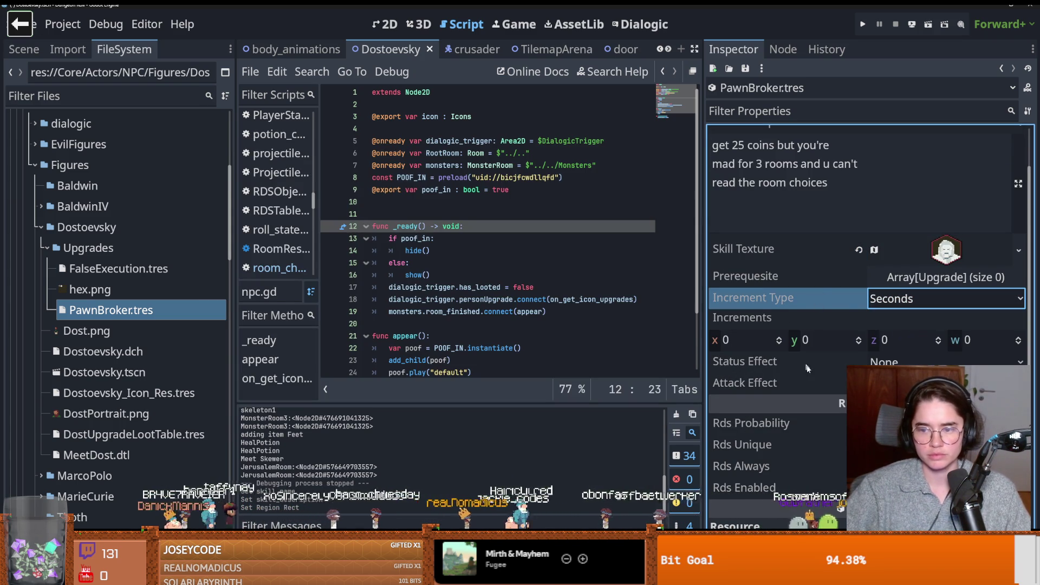
pyautogui.click(921, 362)
pyautogui.click(921, 383)
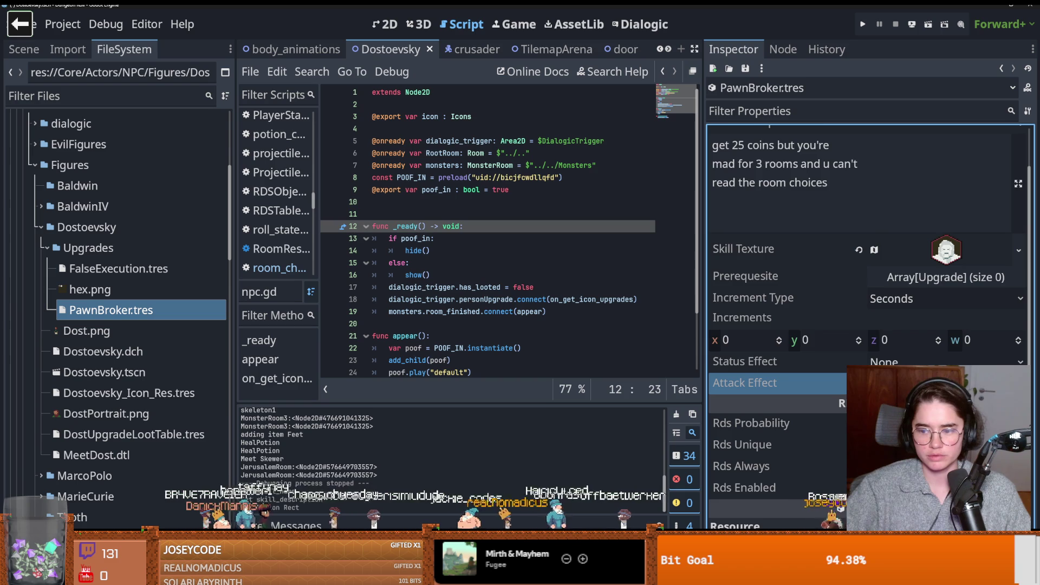
pyautogui.scroll(-2, 819, 361)
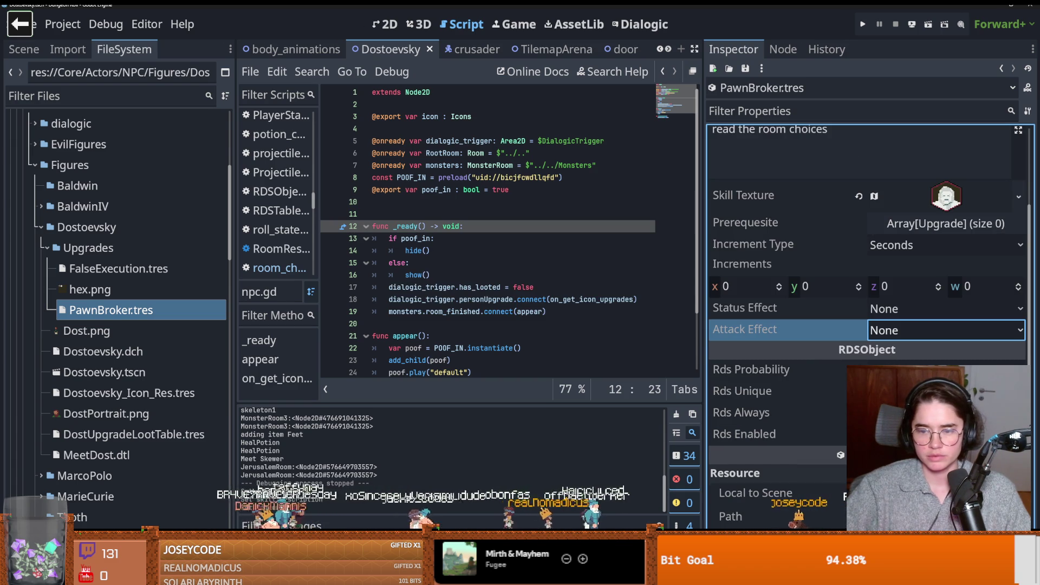
# Step: Set the Rds Contents size of DostUpgradeLootTable.tres to 2
pyautogui.click(119, 314)
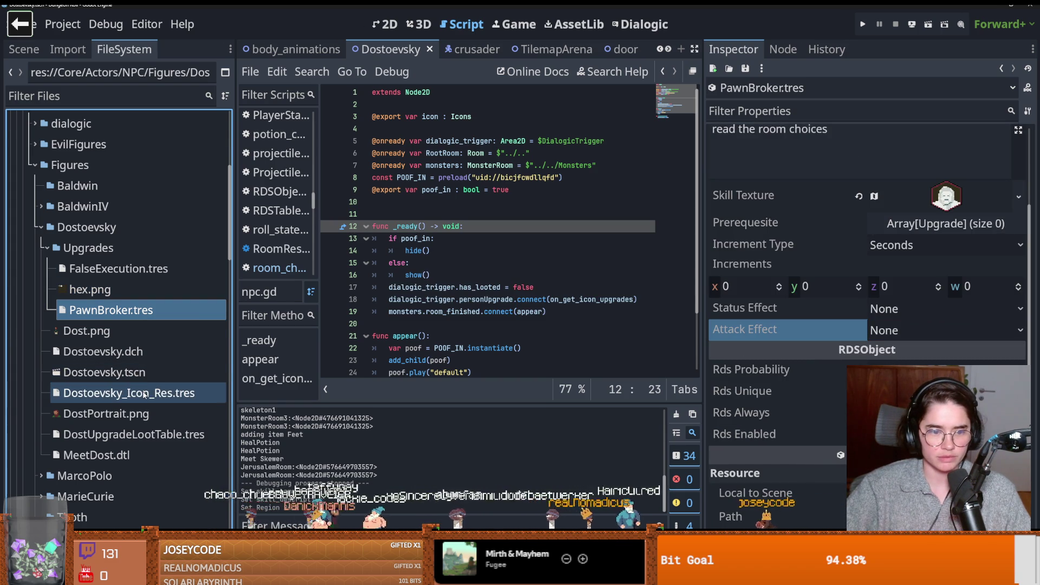
pyautogui.click(145, 434)
pyautogui.click(902, 204)
pyautogui.write('2')
pyautogui.press('Return')
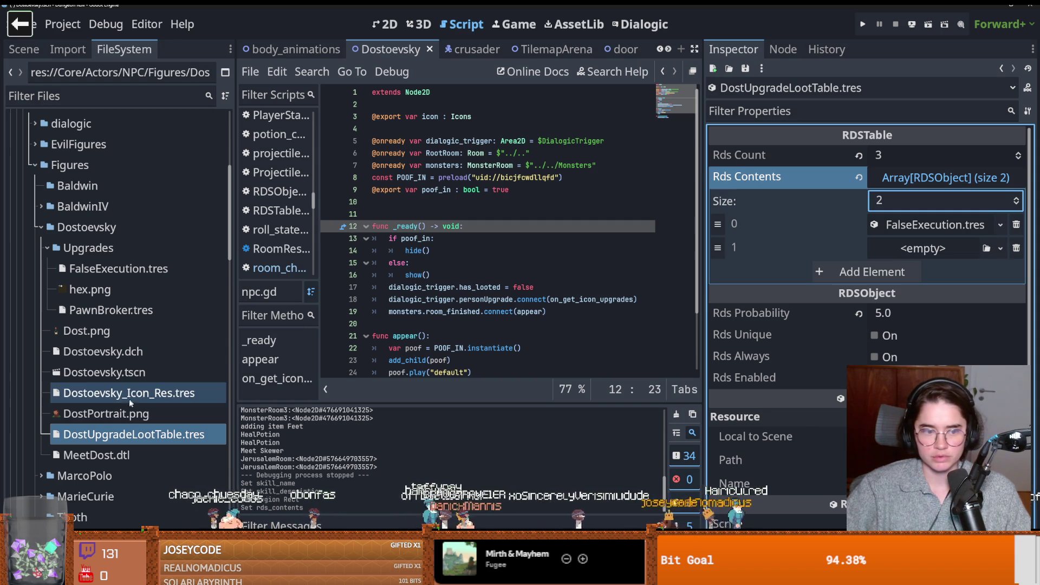
# Step: Put PawnBroker.tres in the loot table's second slot, save, and narrow the Inspector dock
pyautogui.moveTo(119, 310); pyautogui.dragTo(942, 250)
pyautogui.hotkey('ctrl', 's')
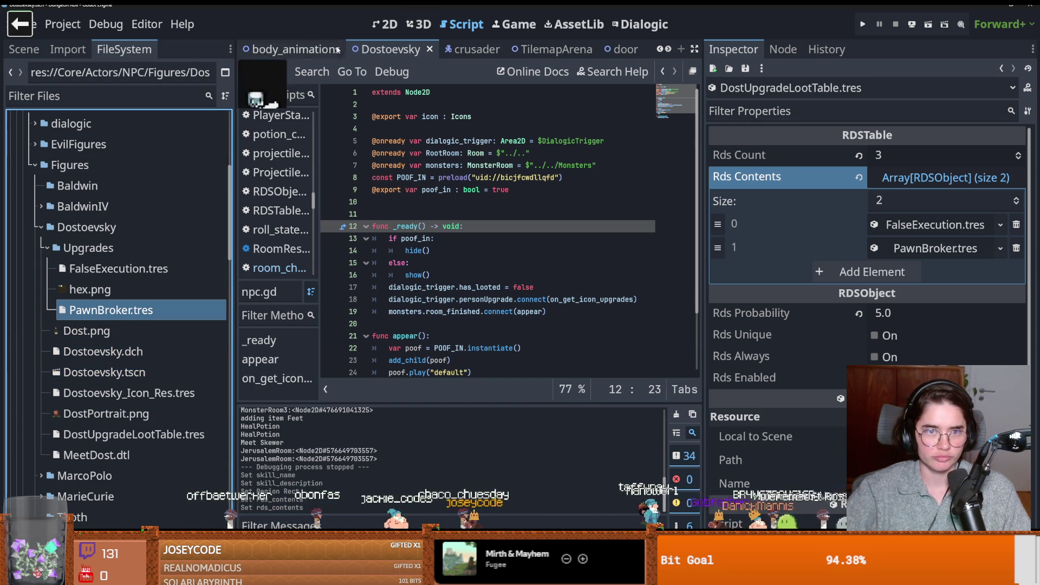
pyautogui.click(667, 48)
pyautogui.click(661, 49)
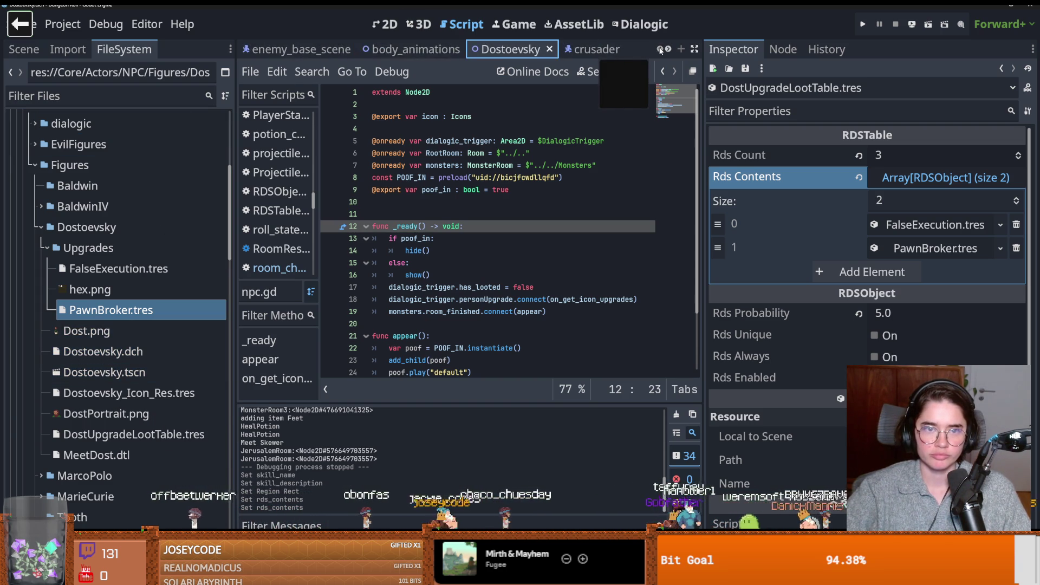
pyautogui.moveTo(705, 111); pyautogui.dragTo(912, 111)
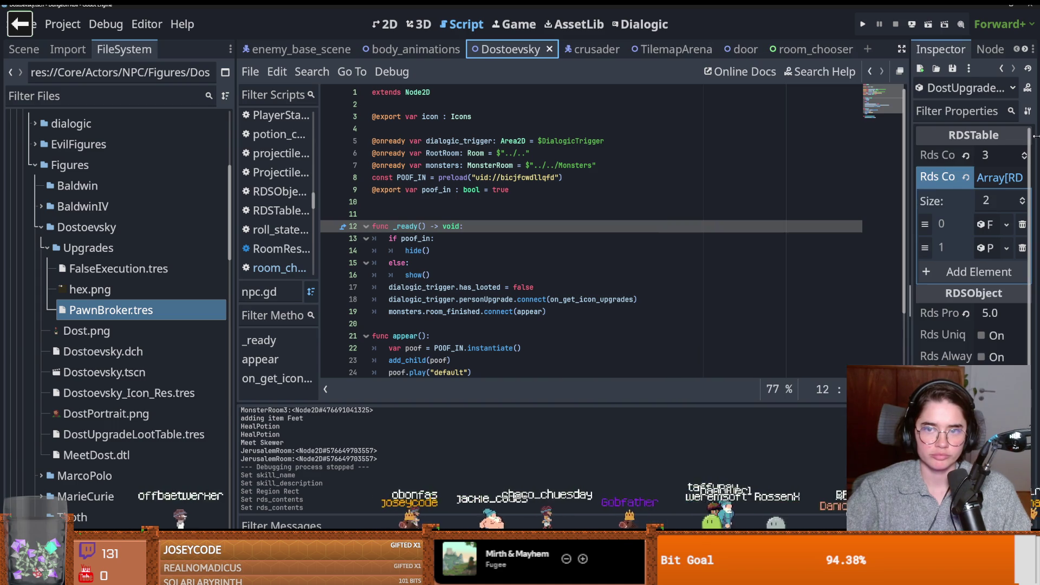
pyautogui.click(43, 50)
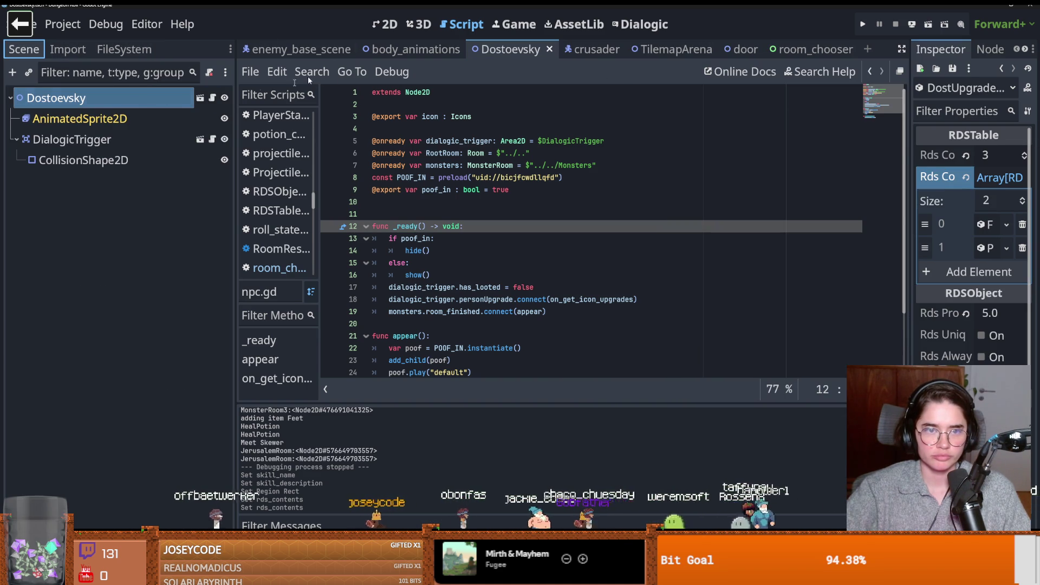
# Step: From the TilemapArena scene, open the Overlay node's CharacterOverlay scene
pyautogui.click(657, 52)
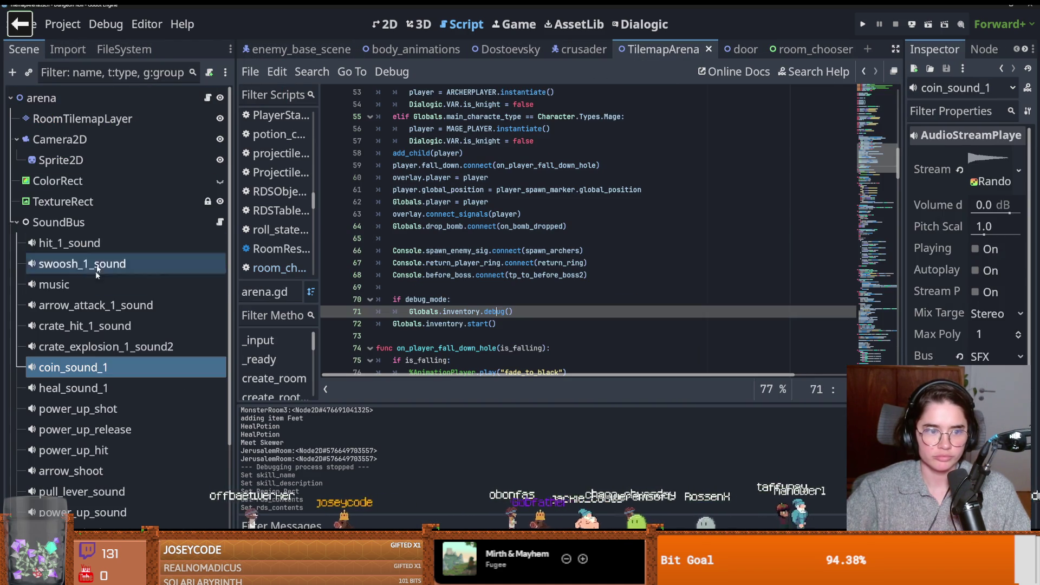
pyautogui.click(17, 222)
pyautogui.click(112, 305)
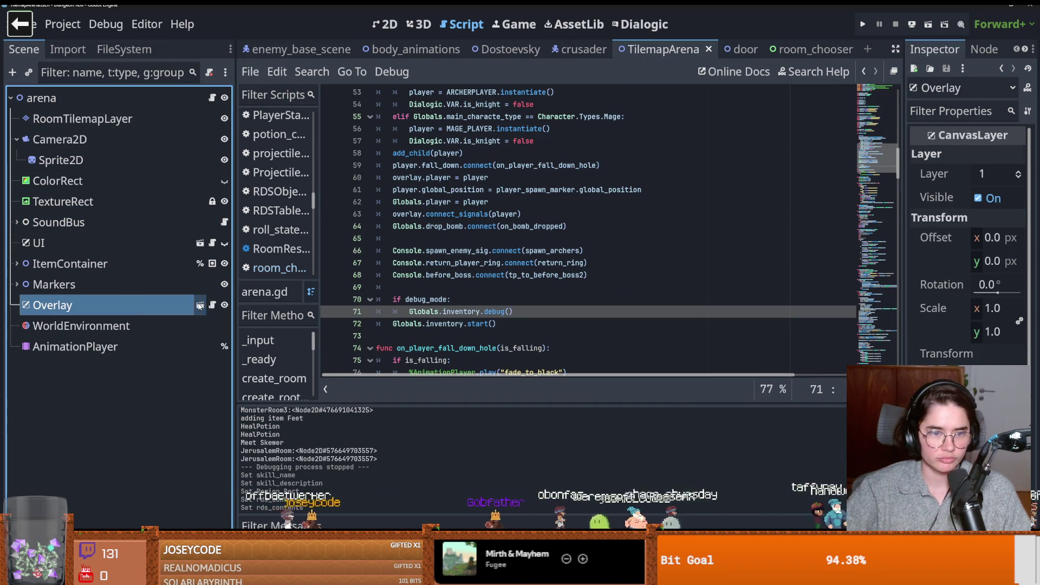
pyautogui.click(200, 305)
pyautogui.scroll(1, 395, 278)
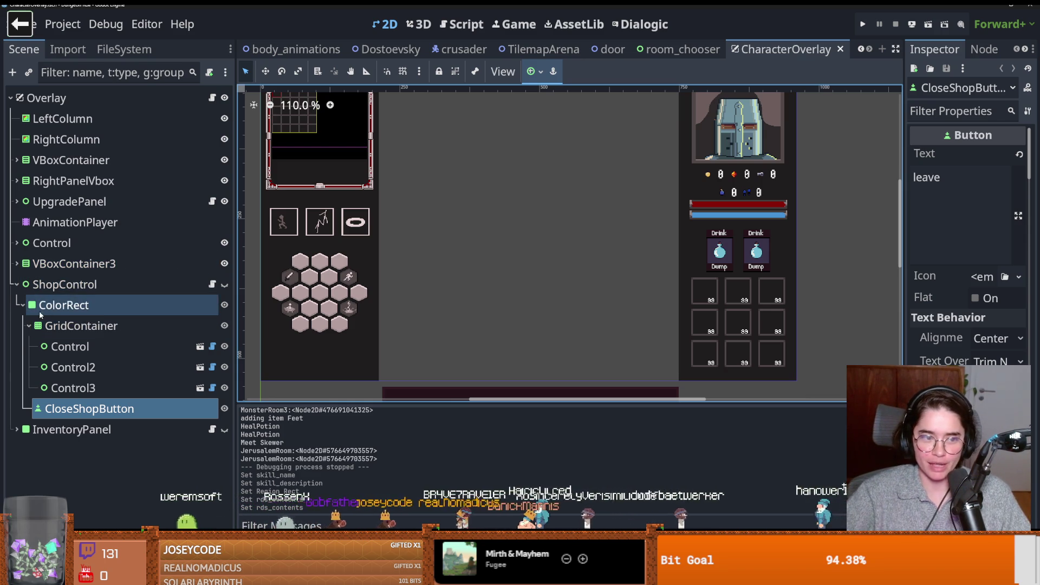
# Step: Collapse the ShopControl branch, select Upgrade2, and open its Upgradecard.gd script
pyautogui.click(28, 325)
pyautogui.click(23, 305)
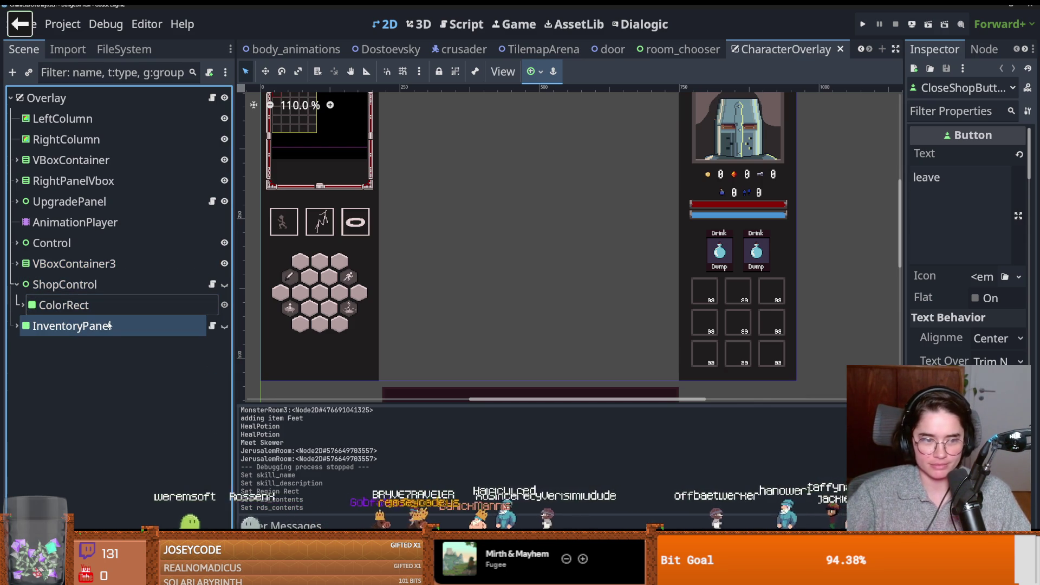
pyautogui.click(12, 284)
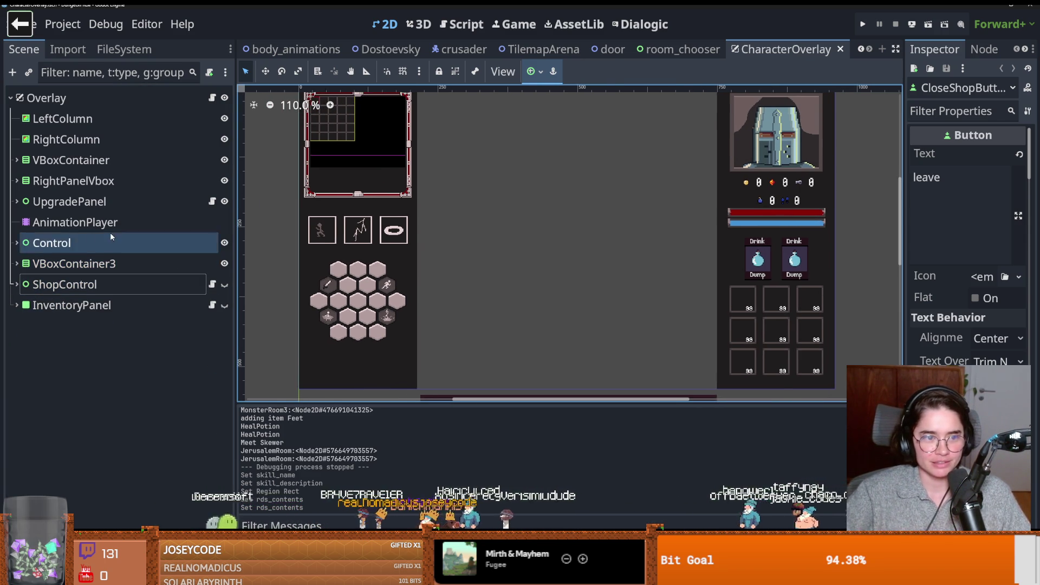
pyautogui.scroll(-3, 522, 316)
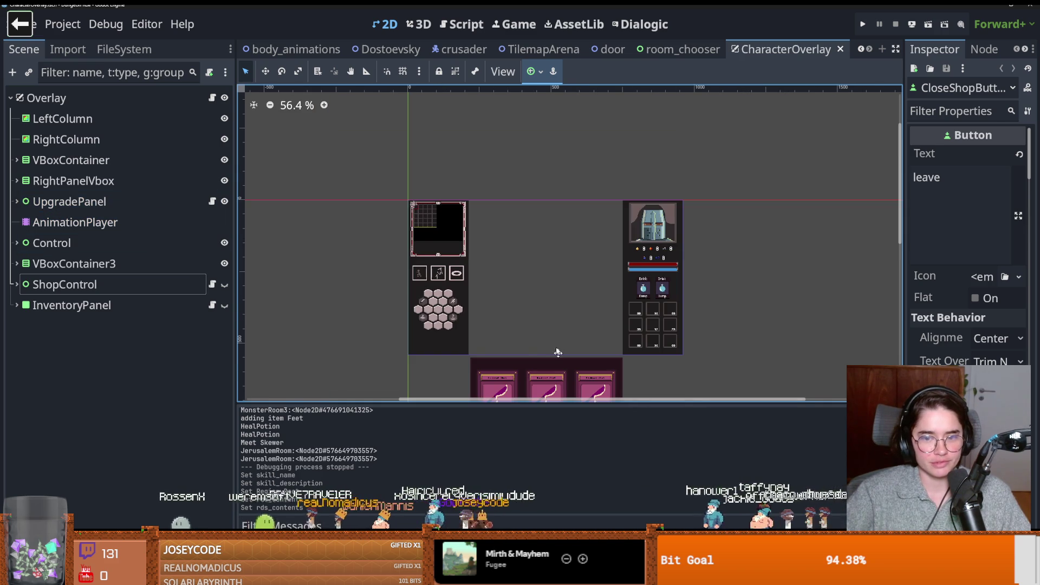
pyautogui.scroll(5, 538, 352)
pyautogui.click(478, 223)
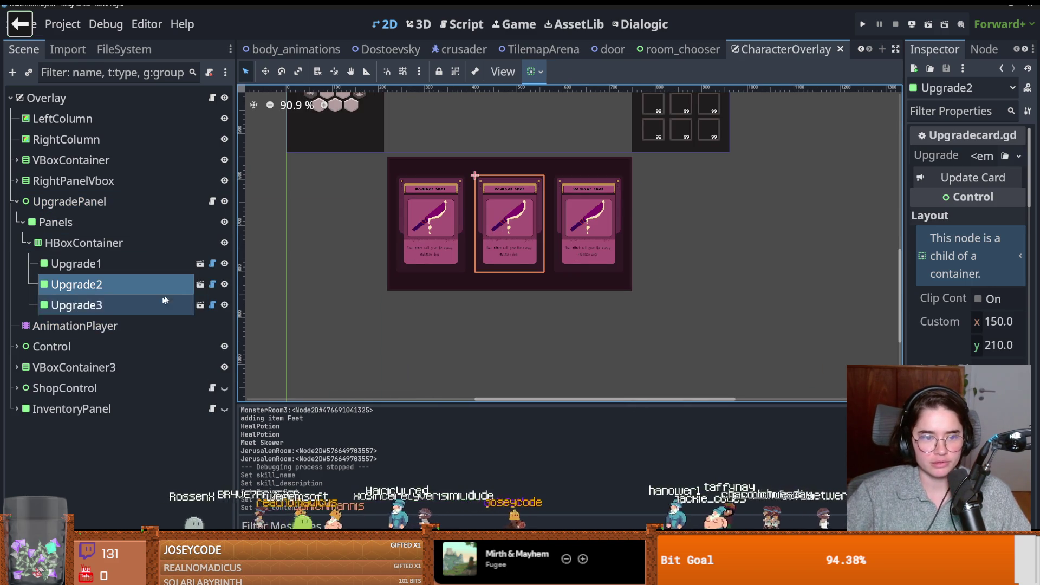
pyautogui.click(212, 284)
pyautogui.scroll(-4, 453, 261)
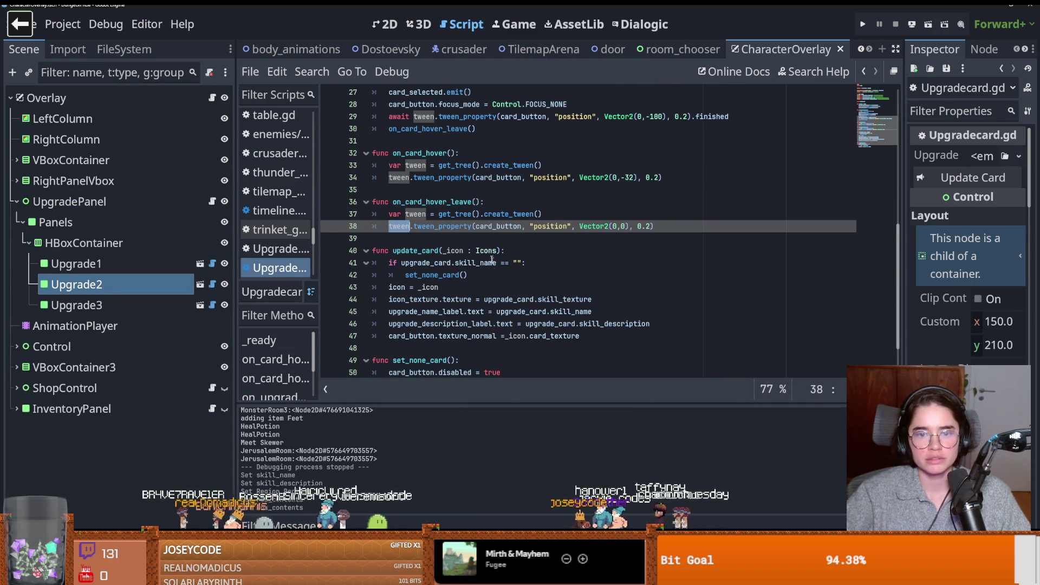
# Step: Jump from line 26's upgradeSelected to its signal declaration in Globals.gd
pyautogui.scroll(1, 449, 293)
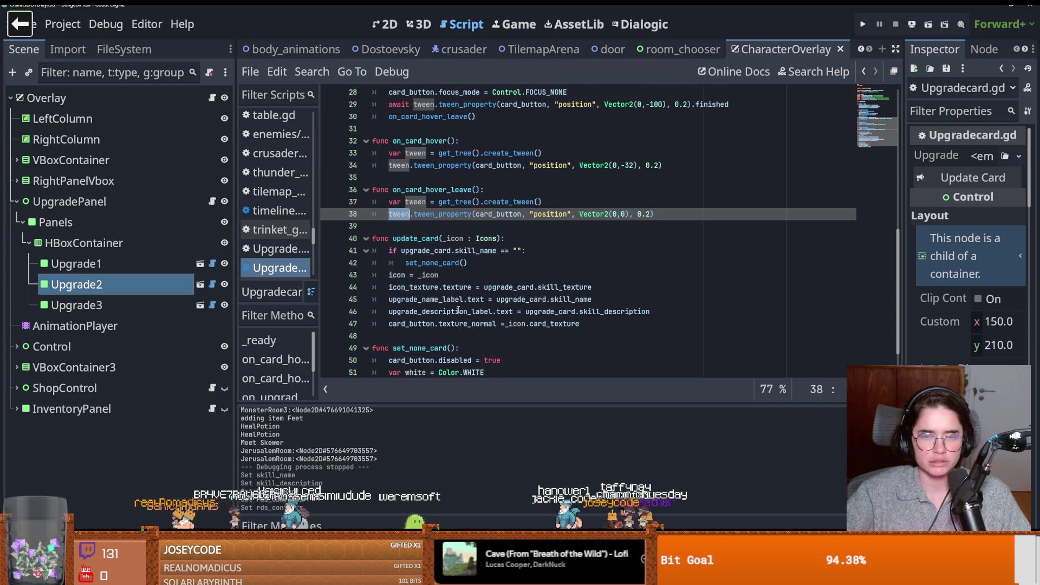
pyautogui.scroll(2, 457, 310)
pyautogui.scroll(2, 458, 310)
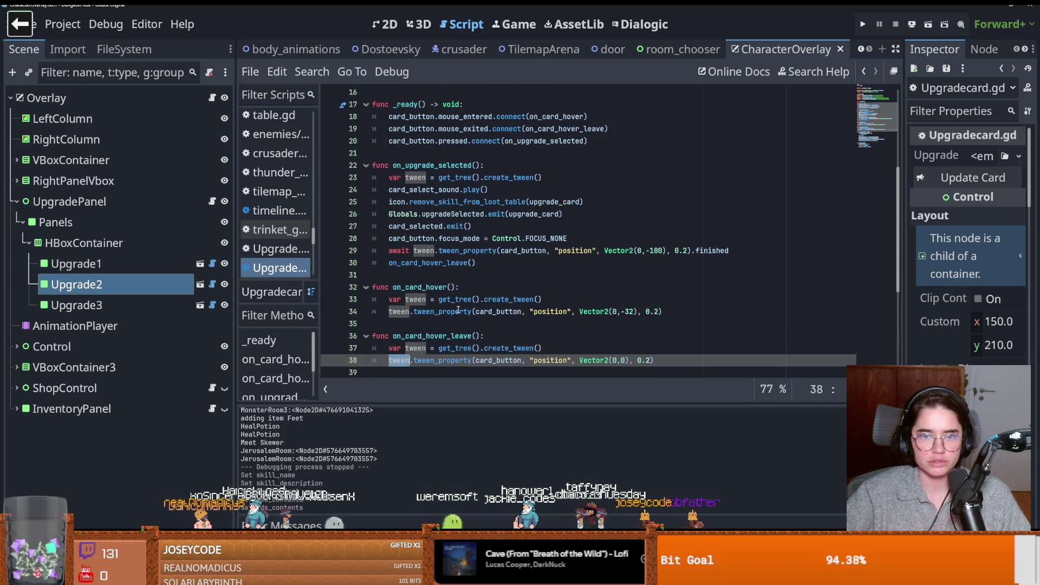
pyautogui.click(422, 214)
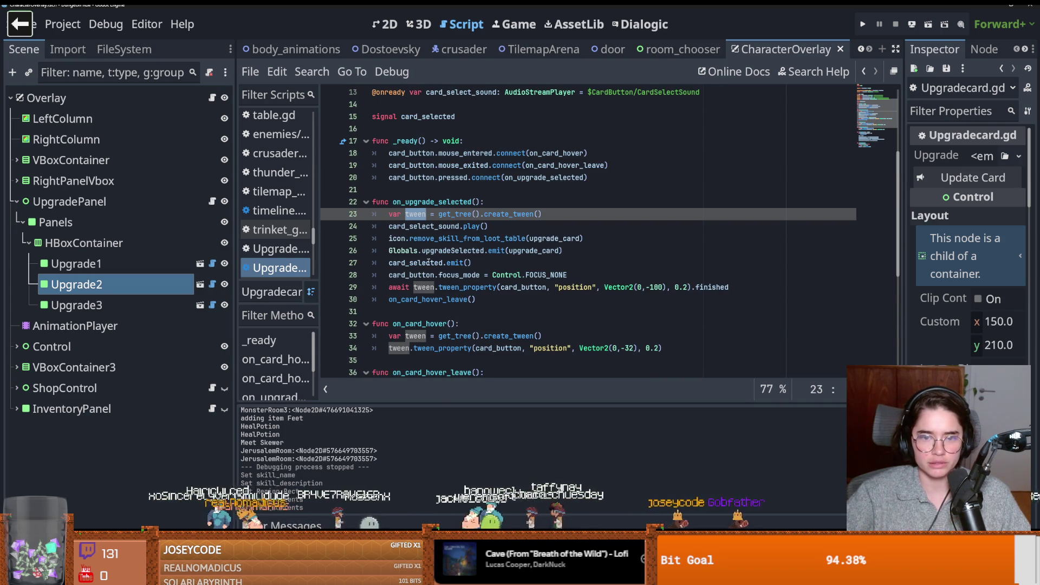
pyautogui.doubleClick(404, 251)
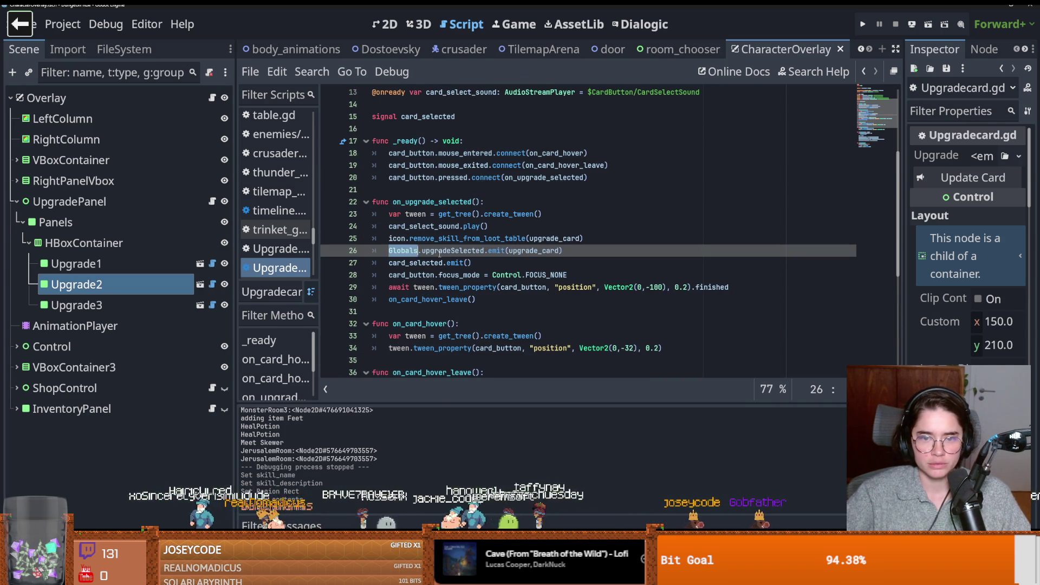
pyautogui.doubleClick(453, 250)
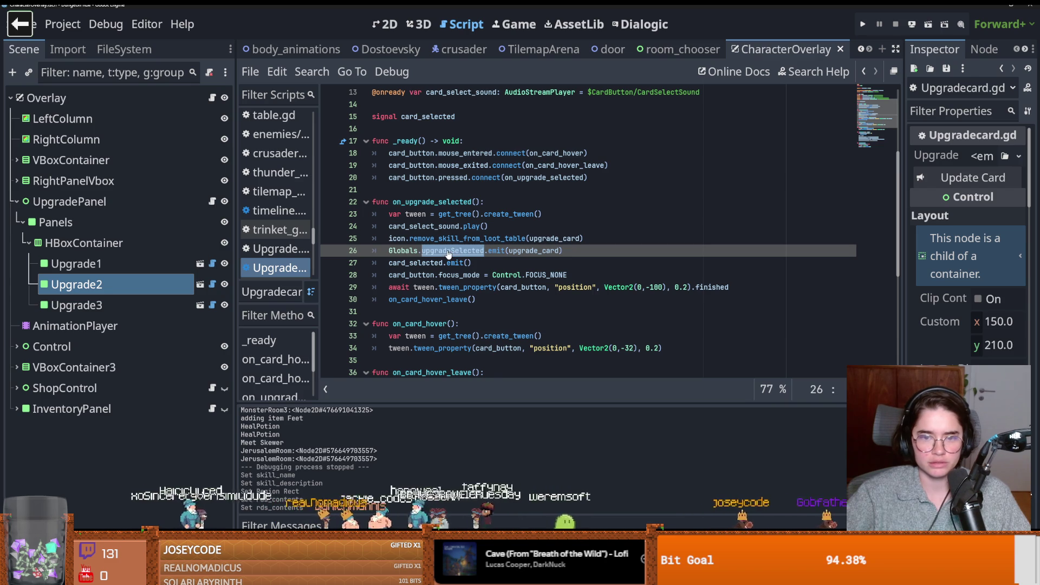
pyautogui.keyDown('ctrl'); pyautogui.click(448, 251); pyautogui.keyUp('ctrl')
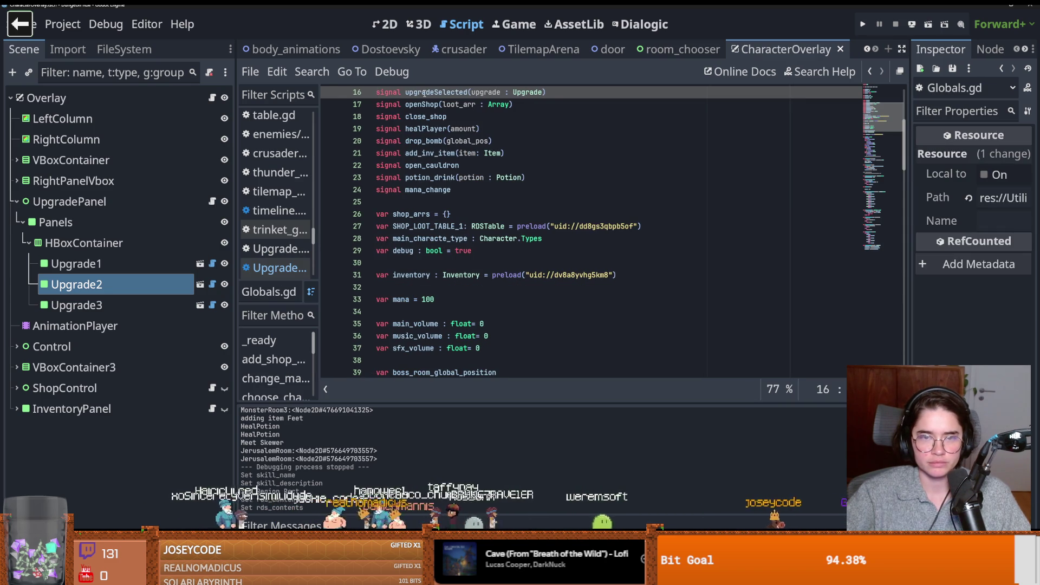
# Step: Select upgradeSelected and start a Find in Files search for it
pyautogui.doubleClick(436, 92)
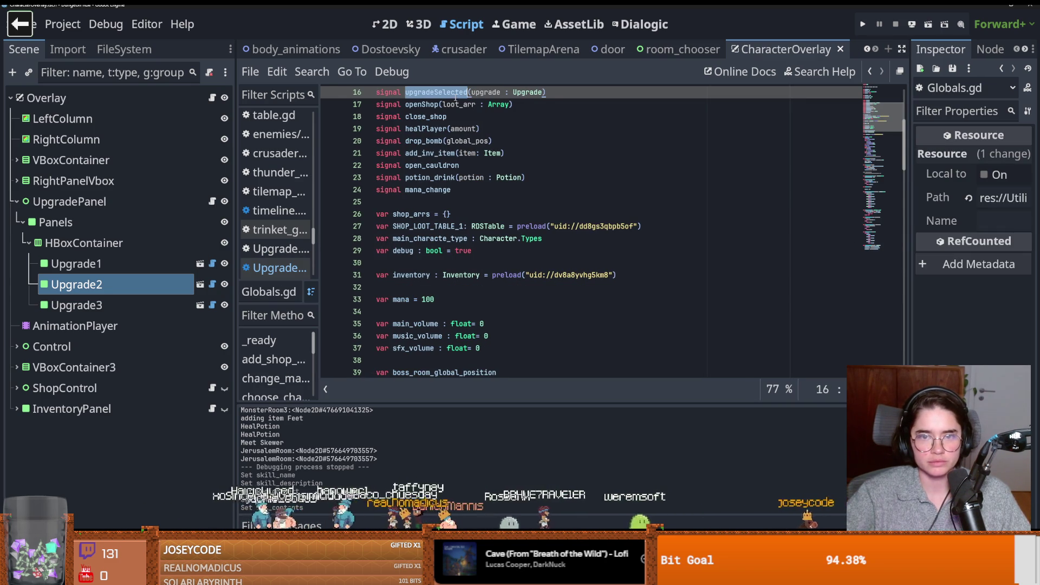
pyautogui.click(311, 72)
pyautogui.click(329, 175)
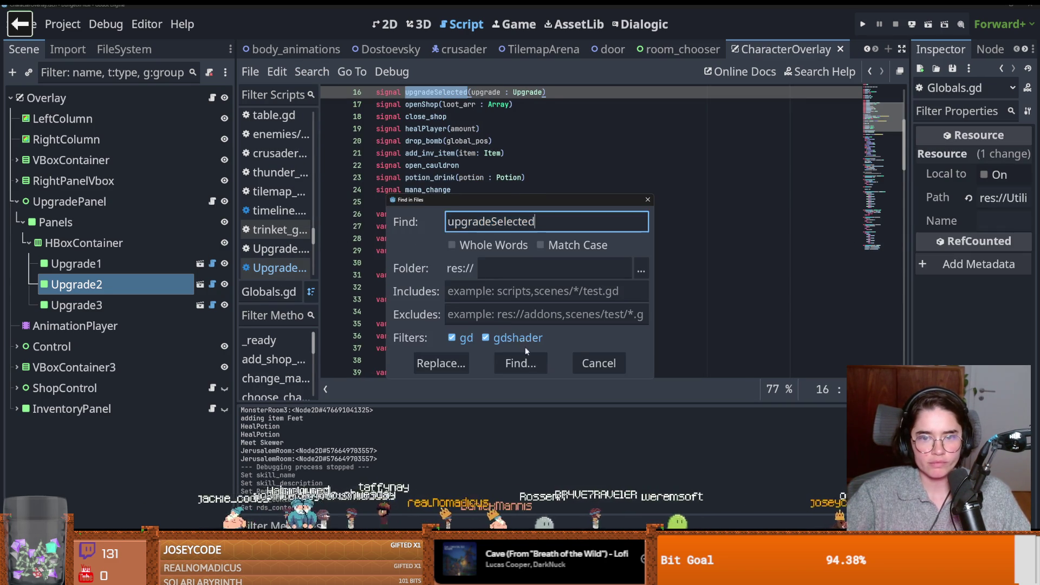
# Step: Run the upgradeSelected search and inspect the input_upgrade match in hexa_skill_vbox_container.gd
pyautogui.click(520, 362)
pyautogui.scroll(-2, 482, 397)
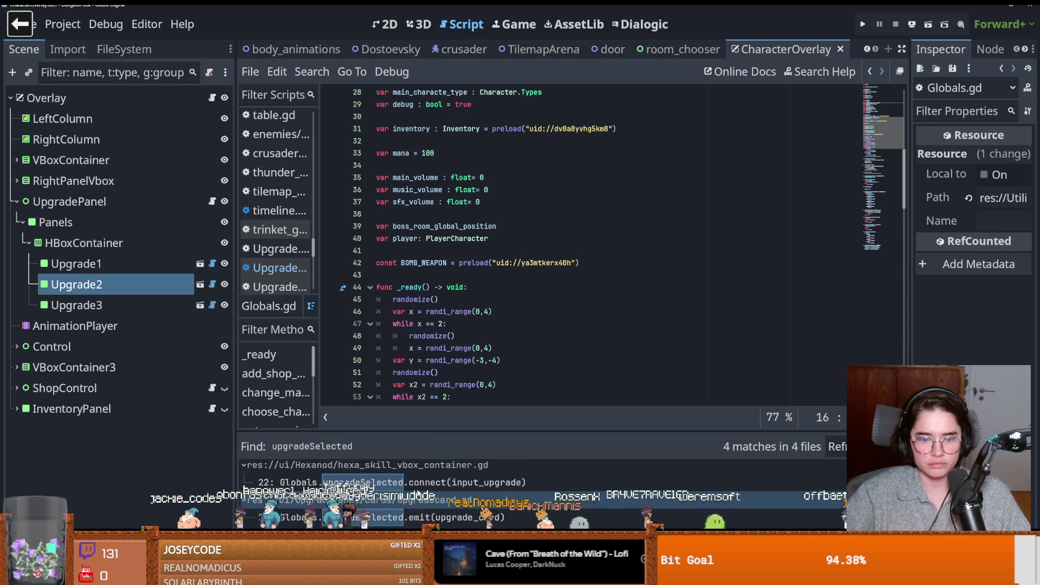
pyautogui.click(461, 497)
pyautogui.scroll(3, 547, 173)
pyautogui.click(546, 238)
pyautogui.scroll(-3, 473, 298)
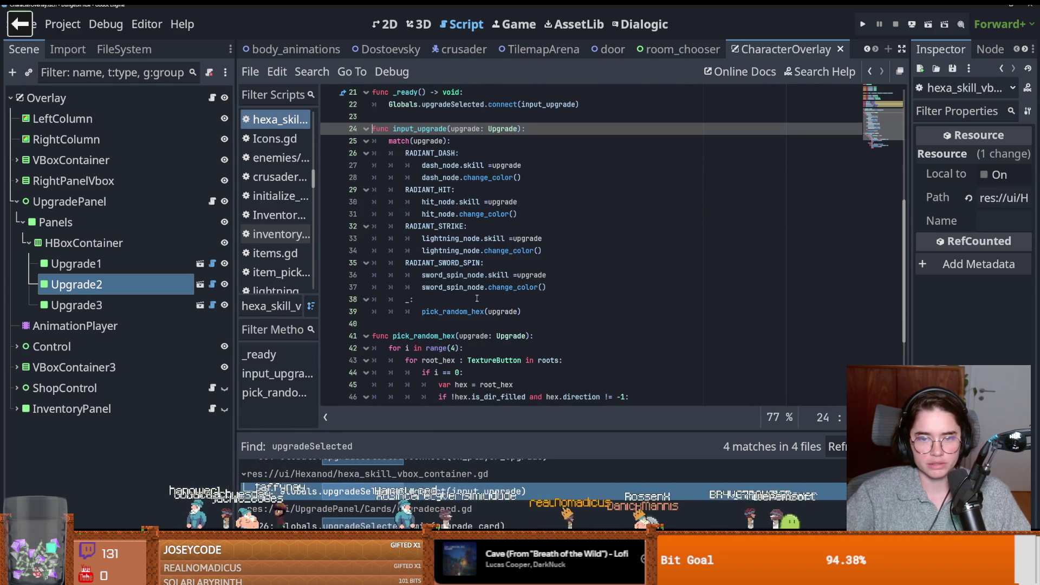
pyautogui.scroll(2, 470, 488)
# Step: Open PlayerCharacter.gd's on_player_upgrade handler and review its radiation match cases
pyautogui.click(469, 488)
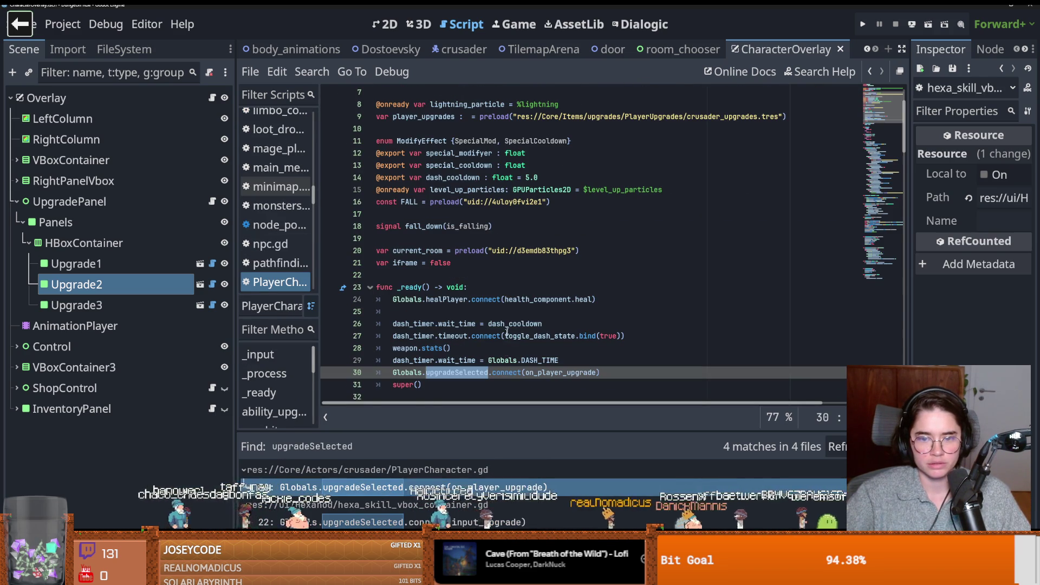
pyautogui.keyDown('ctrl'); pyautogui.click(562, 263); pyautogui.keyUp('ctrl')
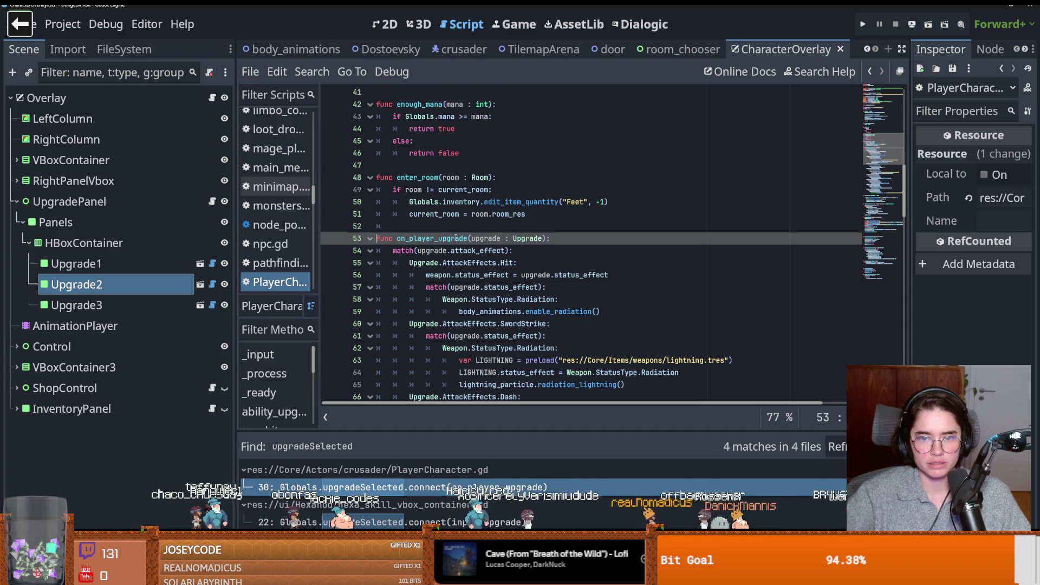
pyautogui.scroll(-3, 456, 238)
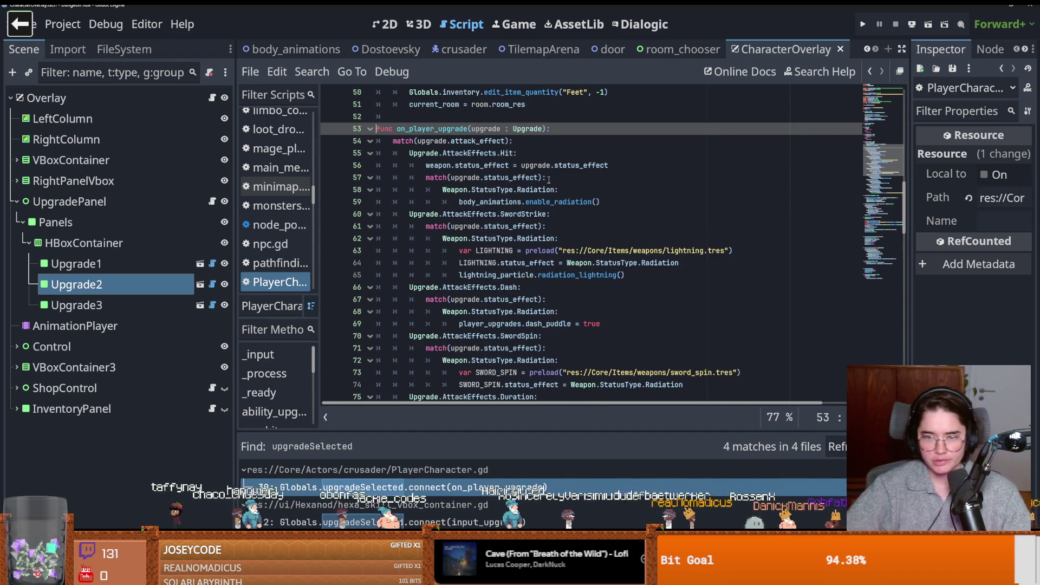
pyautogui.scroll(-5, 548, 180)
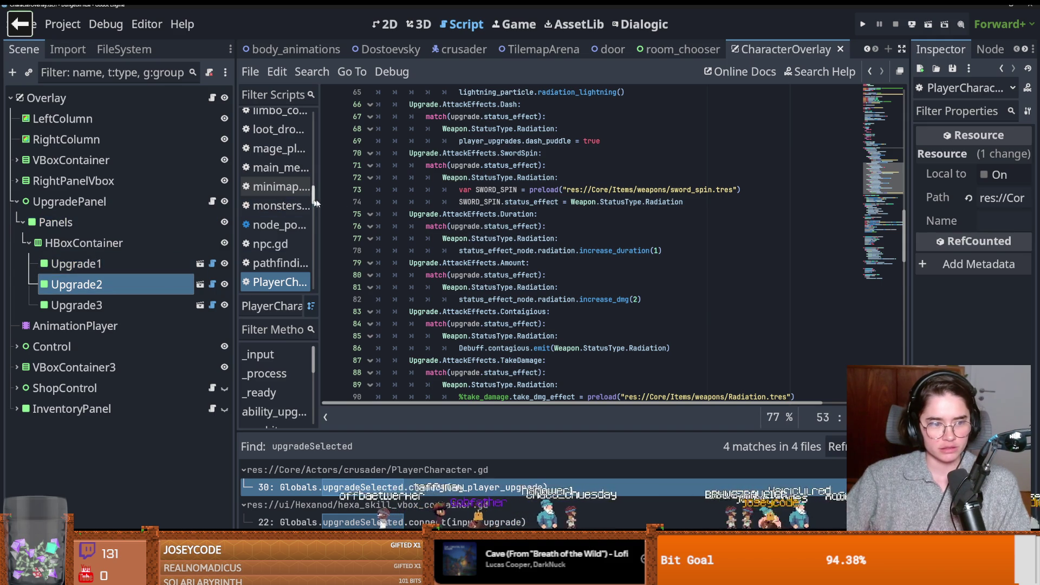
pyautogui.moveTo(503, 239)
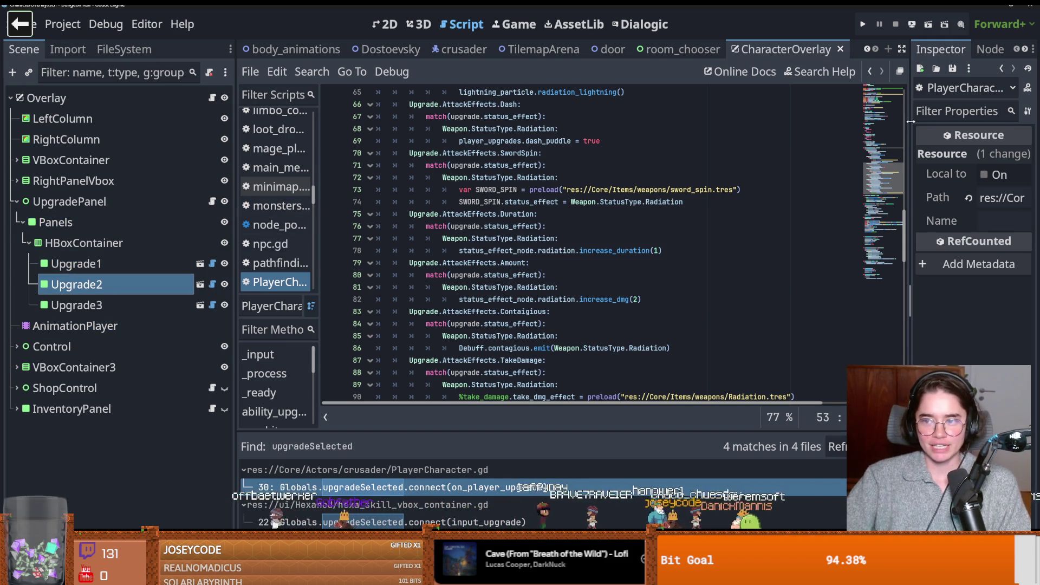
pyautogui.moveTo(234, 227); pyautogui.dragTo(201, 227)
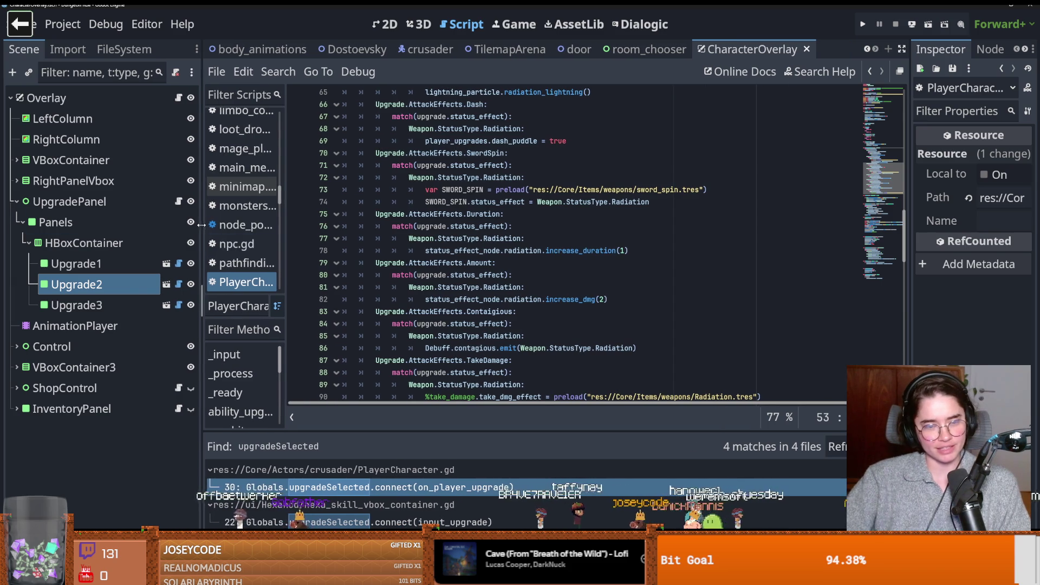
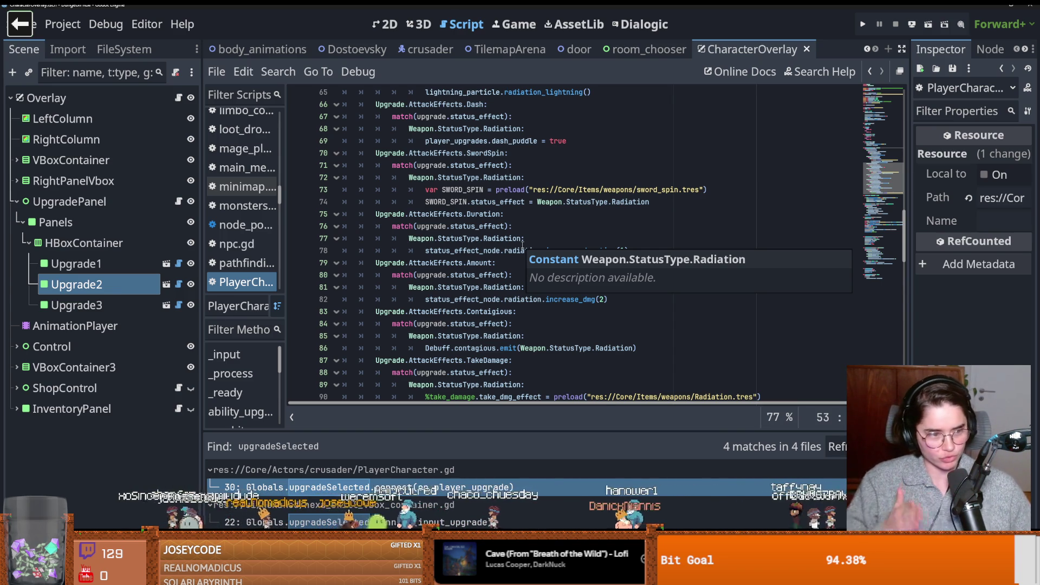
# Step: Save the script and open PawnBroker.tres from the FileSystem
pyautogui.click(509, 214)
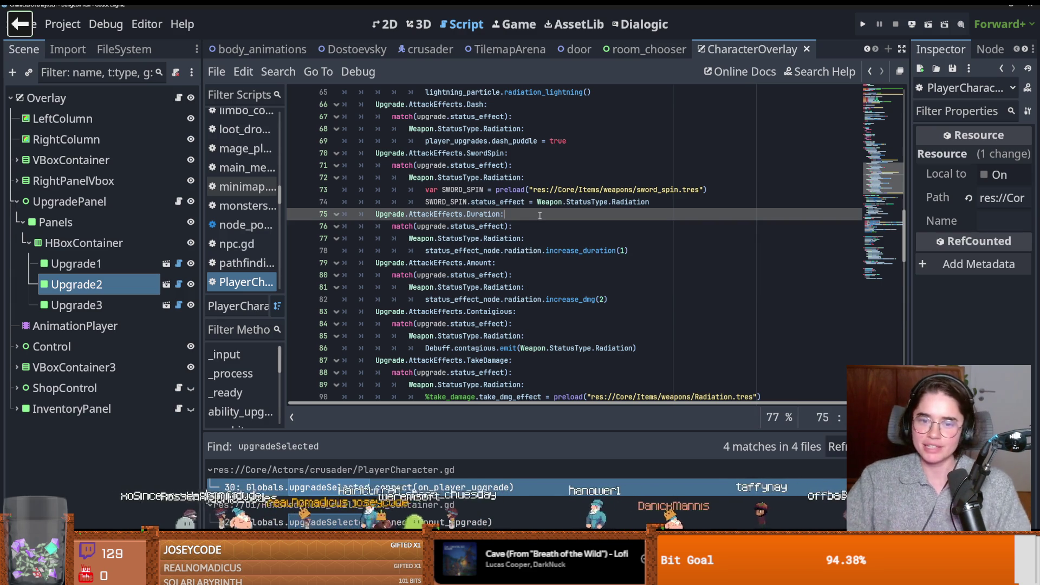
pyautogui.hotkey('ctrl', 's')
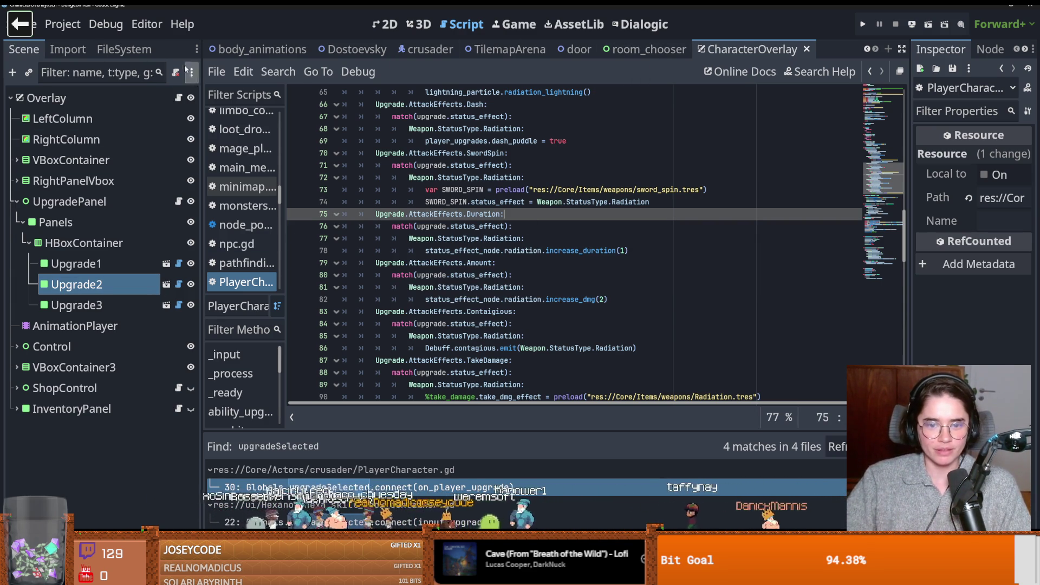
pyautogui.click(124, 49)
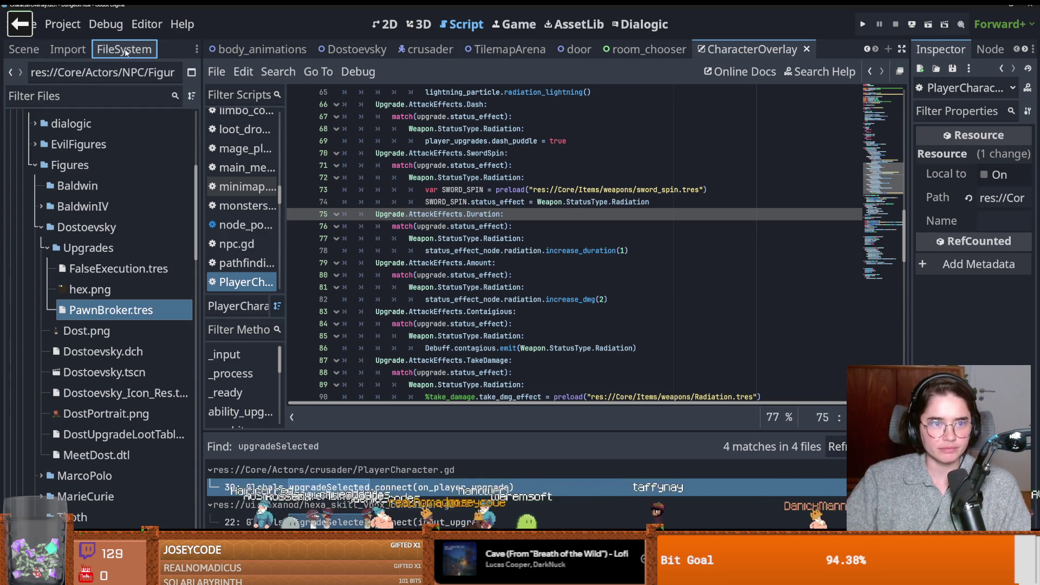
pyautogui.doubleClick(144, 314)
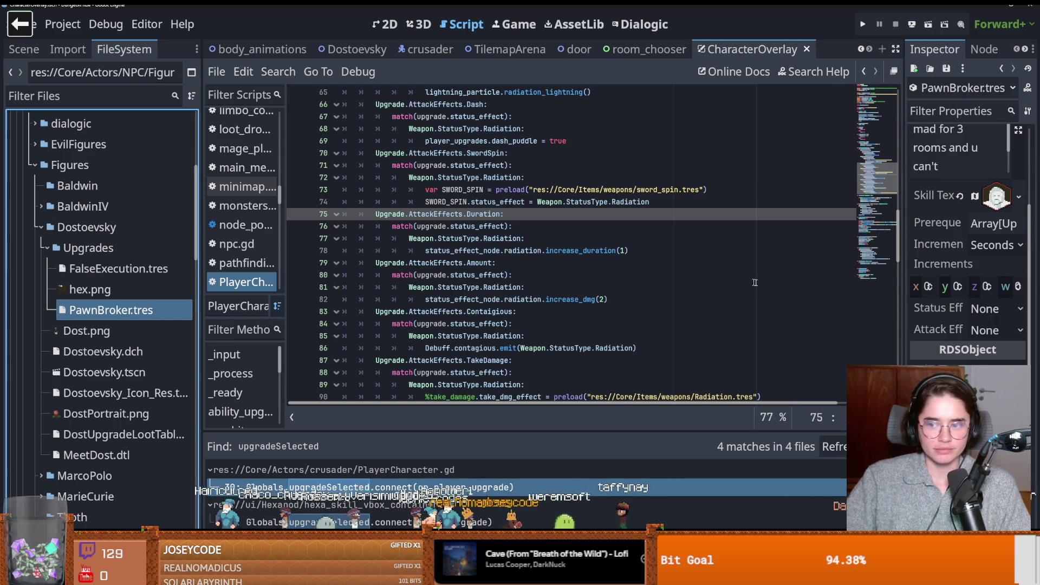
# Step: Widen the Inspector and review PawnBroker's Status Effect choices, leaving it on None
pyautogui.moveTo(903, 302); pyautogui.dragTo(704, 302)
pyautogui.click(927, 311)
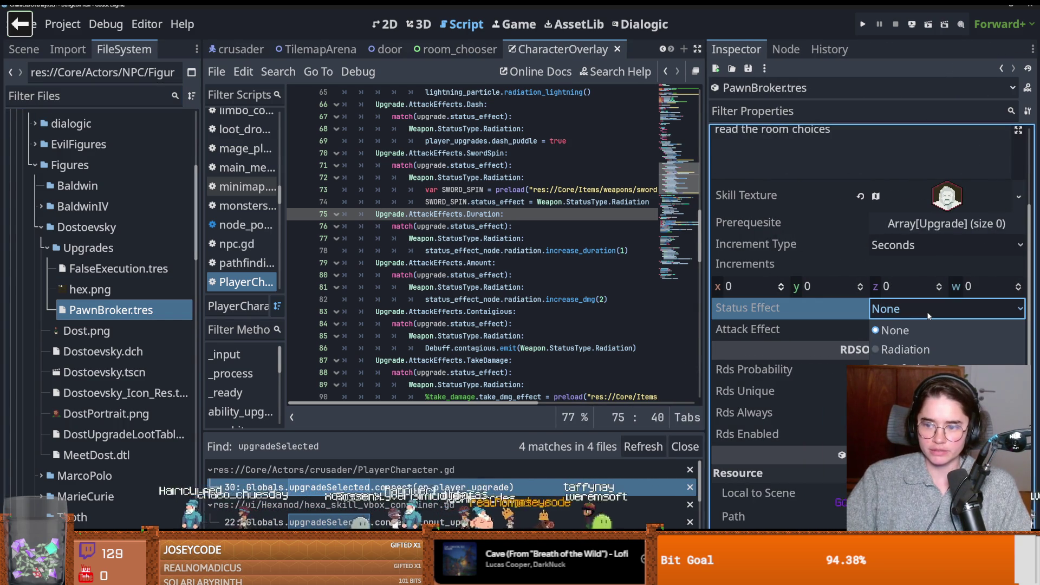
pyautogui.click(927, 315)
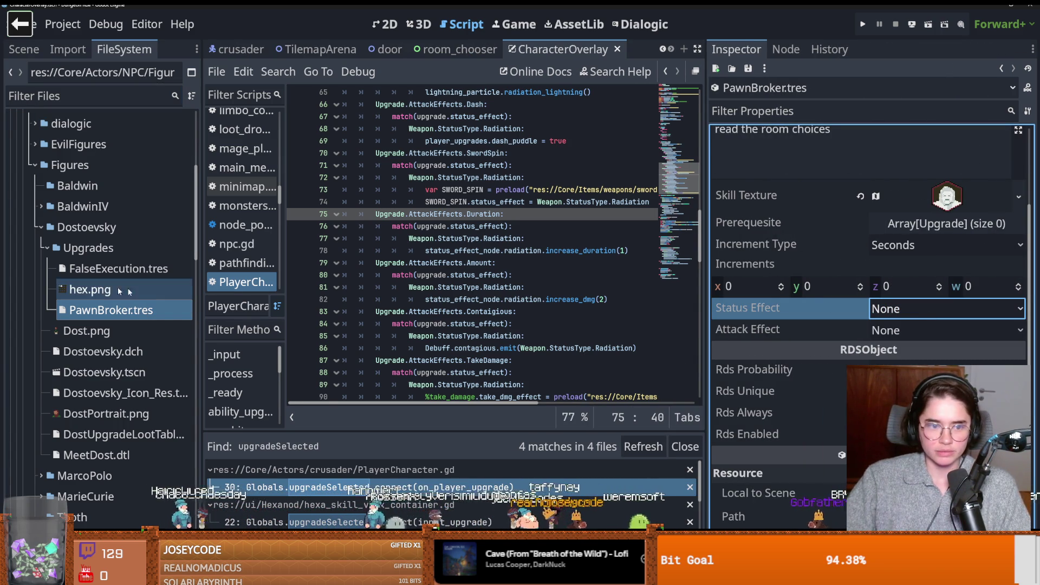
# Step: Jump from the Upgrade type name to its class definition in Upgrade.gd
pyautogui.scroll(1, 414, 265)
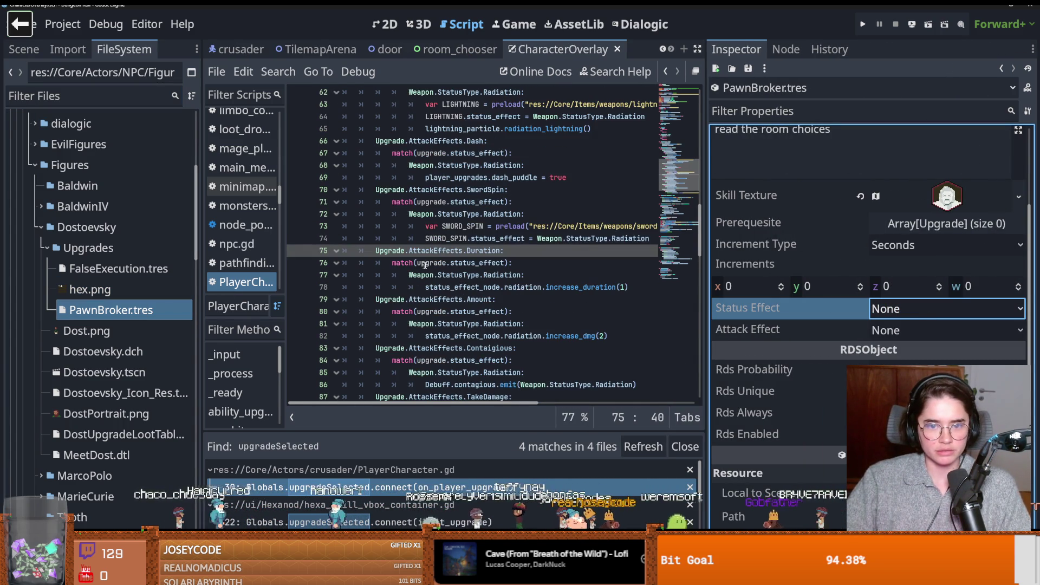
pyautogui.click(392, 251)
pyautogui.keyDown('ctrl'); pyautogui.click(389, 251); pyautogui.keyUp('ctrl')
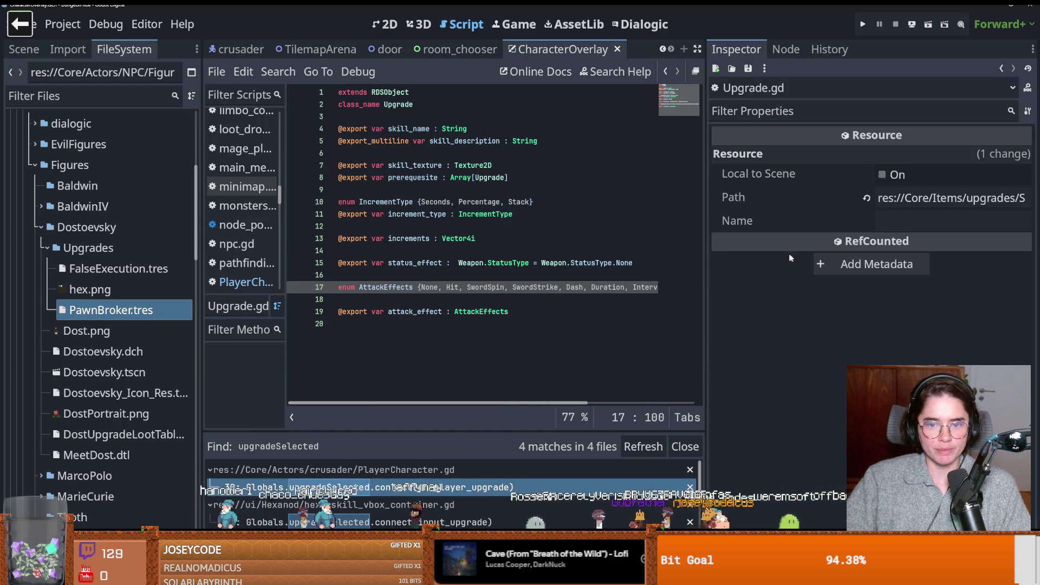
# Step: Append ', Madness' to the StatusType enum in Weapon.gd and save
pyautogui.keyDown('ctrl'); pyautogui.click(509, 263); pyautogui.keyUp('ctrl')
pyautogui.click(609, 289)
pyautogui.write(', M')
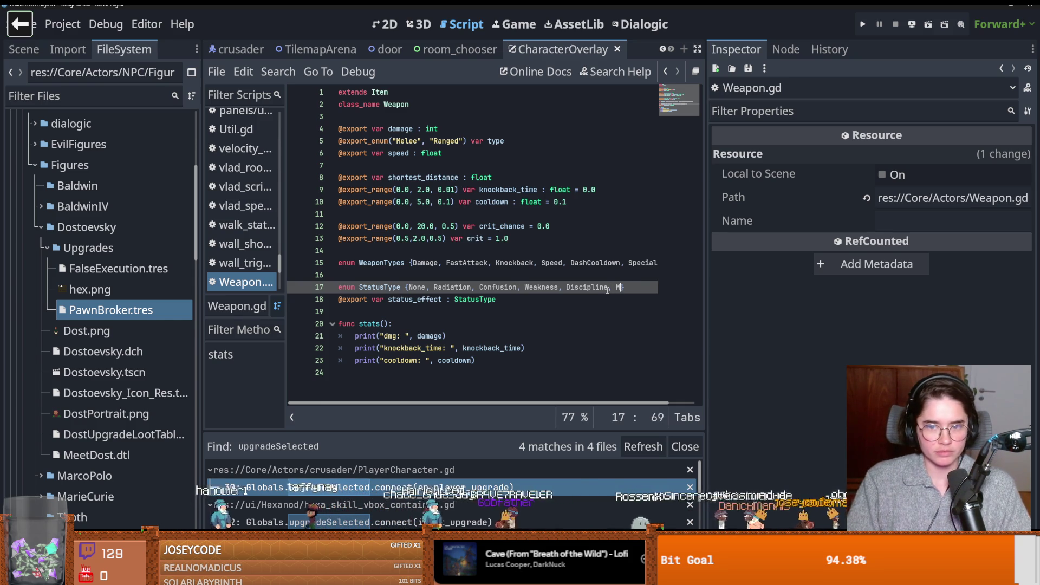
pyautogui.write('adness')
pyautogui.hotkey('ctrl', 's')
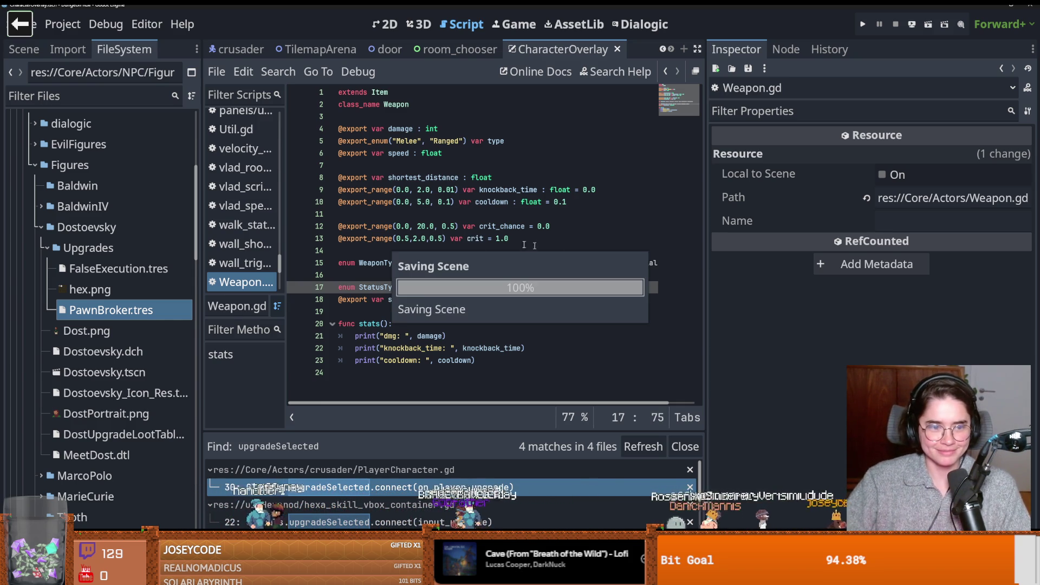
# Step: Recheck PawnBroker's Status Effect options, then close the list and save
pyautogui.click(891, 313)
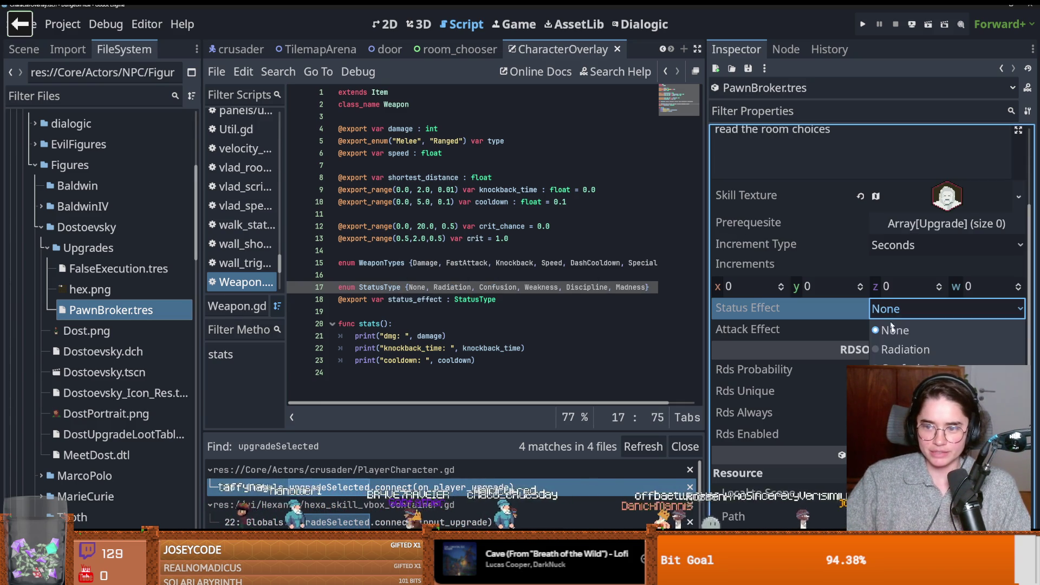
pyautogui.press('Escape')
pyautogui.hotkey('ctrl', 's')
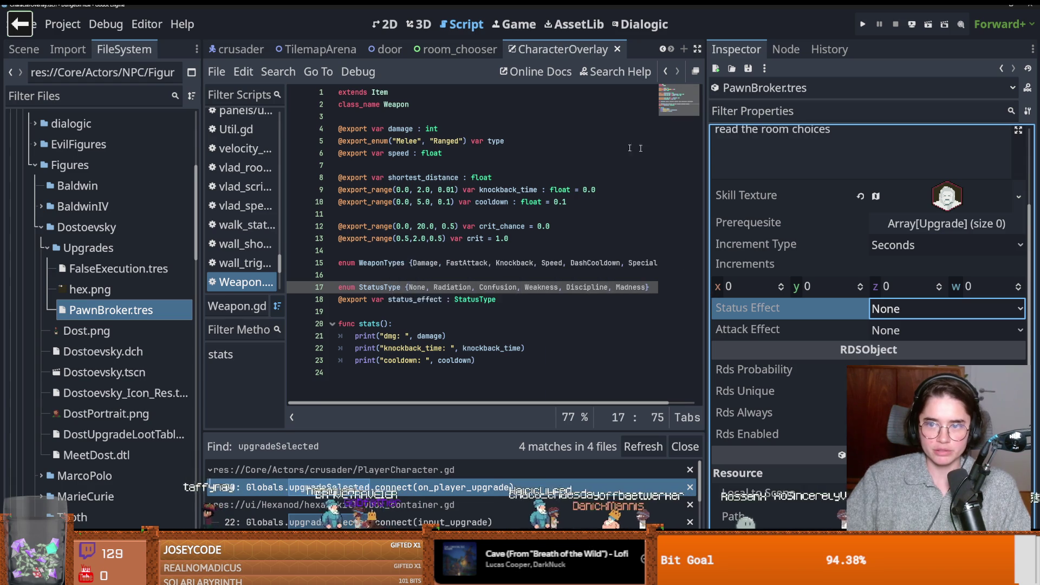
# Step: Inspect the FalseExecution upgrade's properties, toggling its texture preview and prerequisite list
pyautogui.click(118, 268)
pyautogui.click(646, 295)
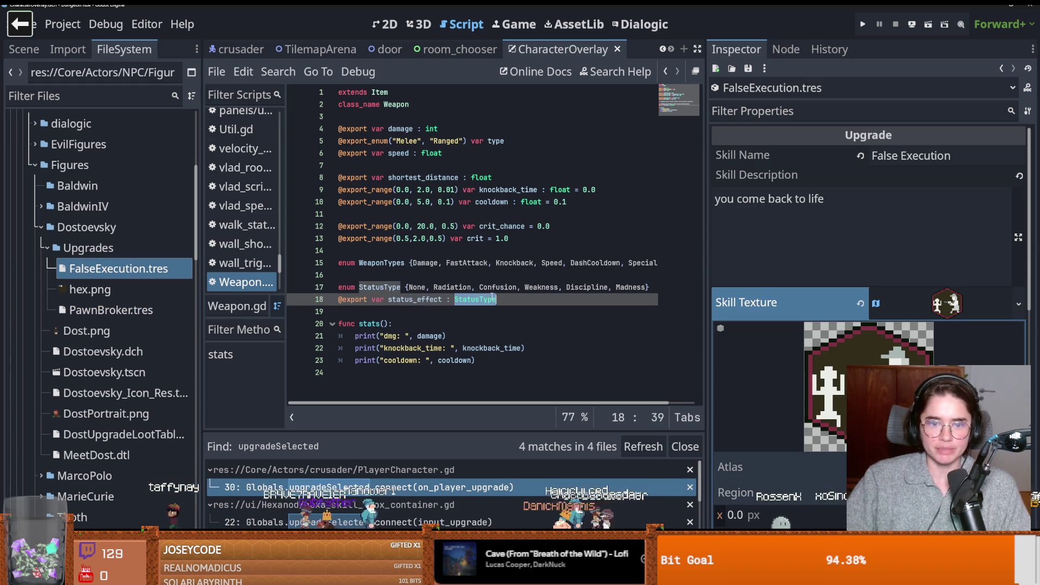
pyautogui.click(646, 290)
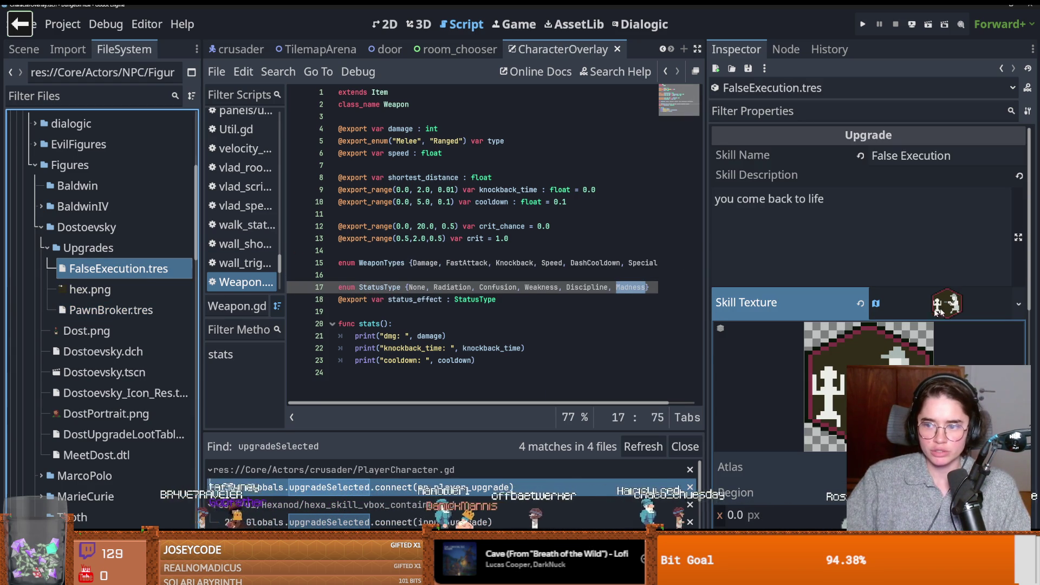
pyautogui.click(937, 305)
pyautogui.click(908, 331)
pyautogui.click(908, 331)
# Step: Look for Madness in PawnBroker's status effects, save, and reload the current project
pyautogui.click(111, 310)
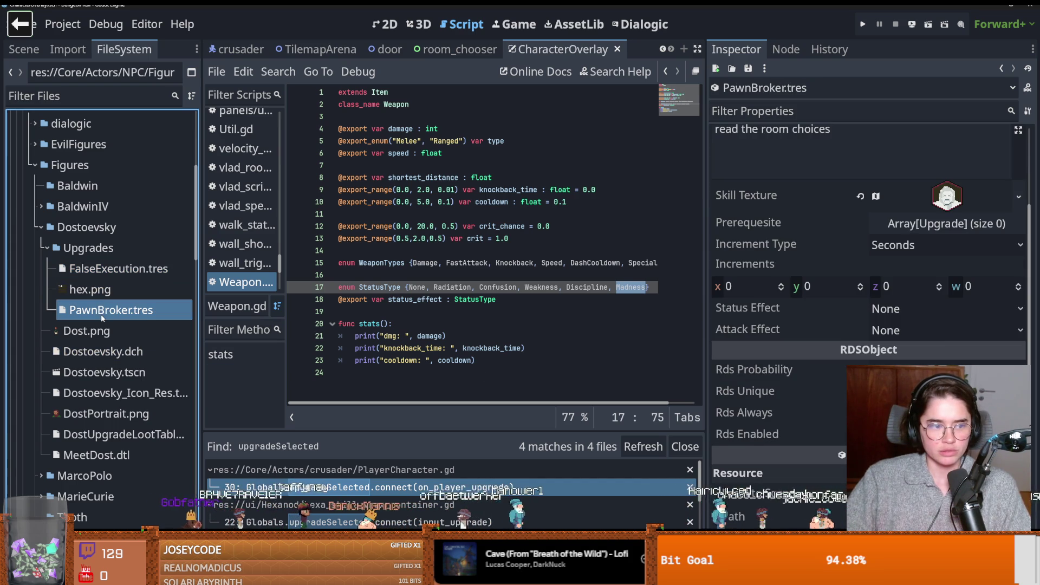
pyautogui.click(890, 314)
pyautogui.press('Escape')
pyautogui.hotkey('ctrl', 's')
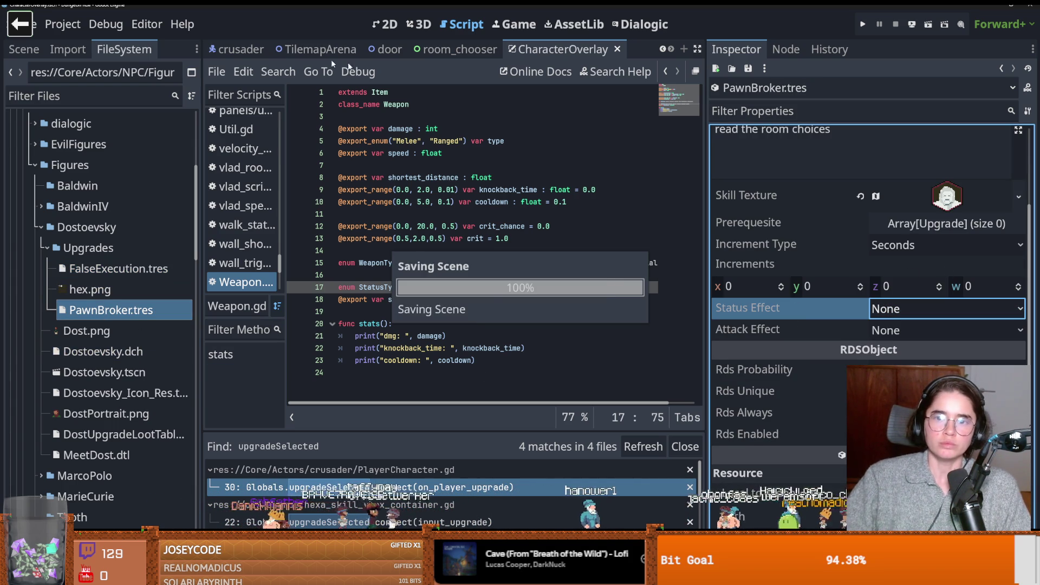
pyautogui.click(62, 24)
pyautogui.click(108, 218)
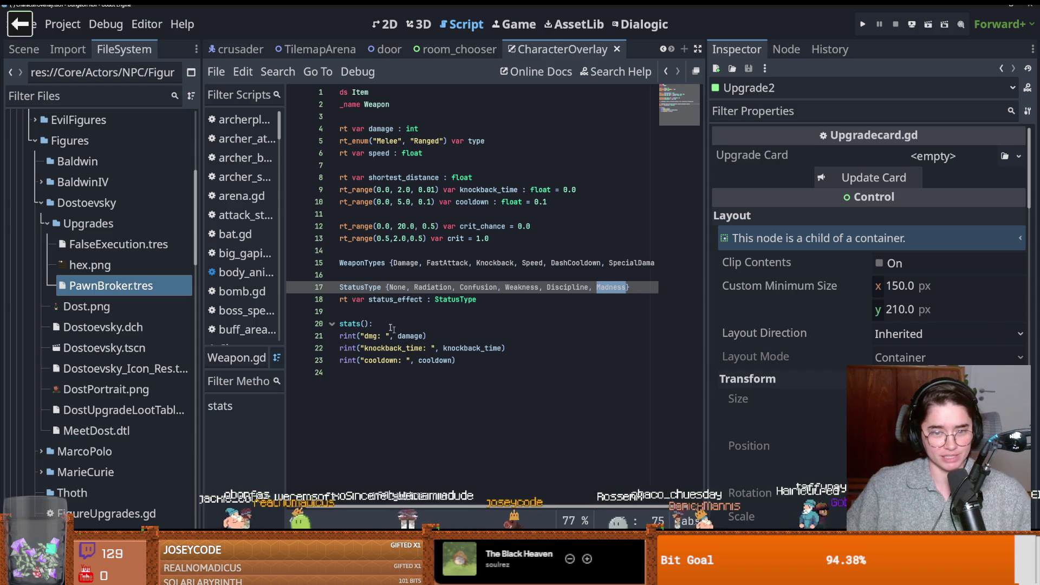
# Step: After the reload, show PawnBroker's properties in the Inspector and save
pyautogui.hscroll(-1, 401, 332)
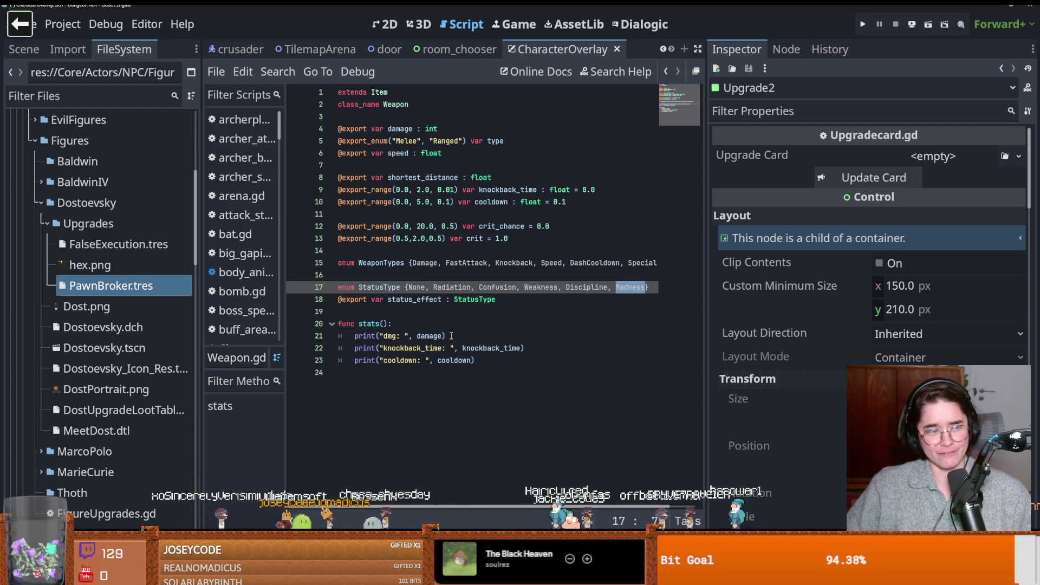
pyautogui.click(154, 285)
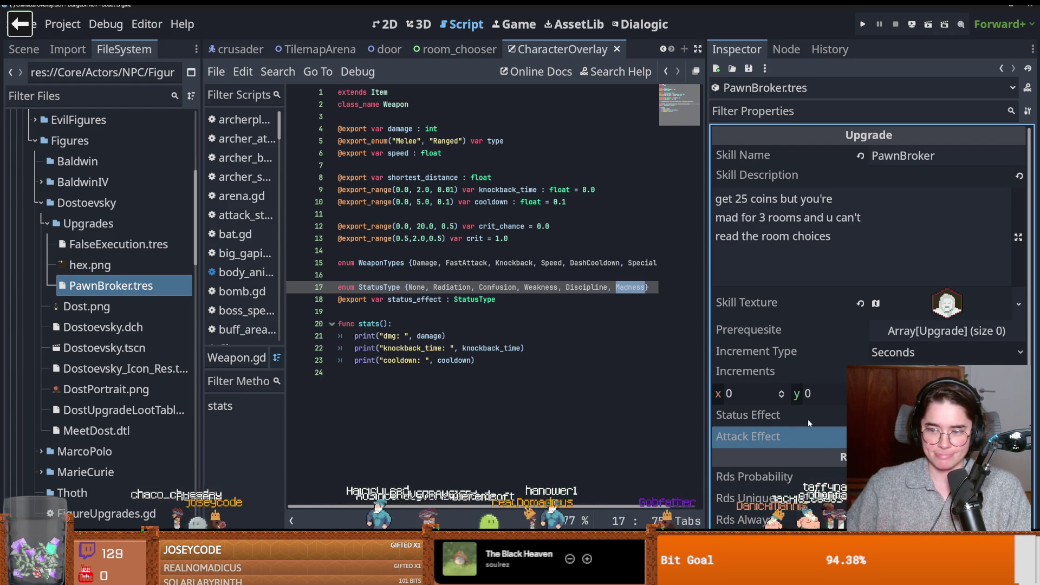
pyautogui.hotkey('ctrl', 's')
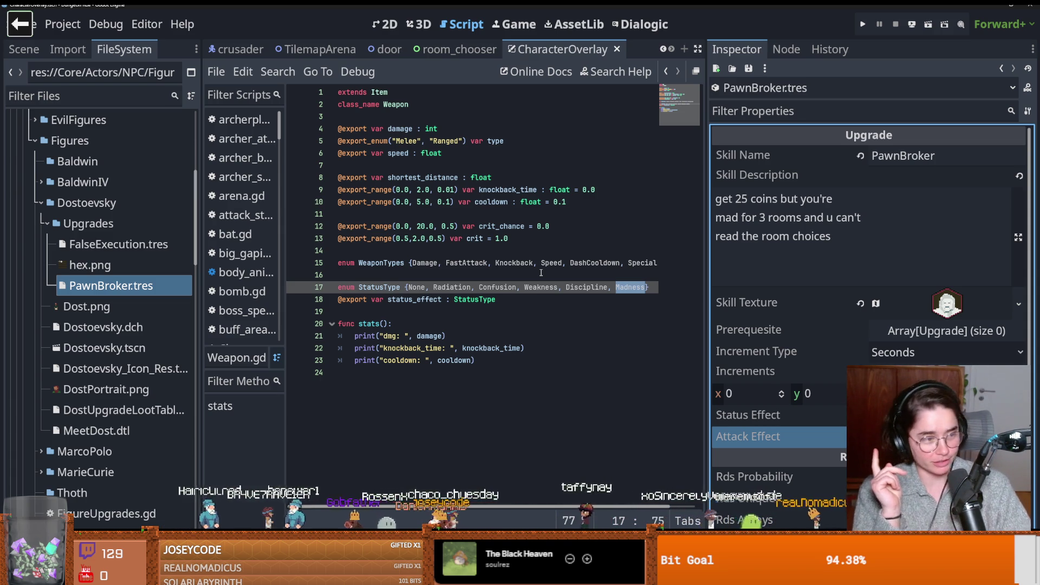
# Step: Review the crit range and line 13-14 variables in Weapon.gd, collapse the Core folder, and save
pyautogui.click(400, 243)
pyautogui.hotkey('ctrl', 's')
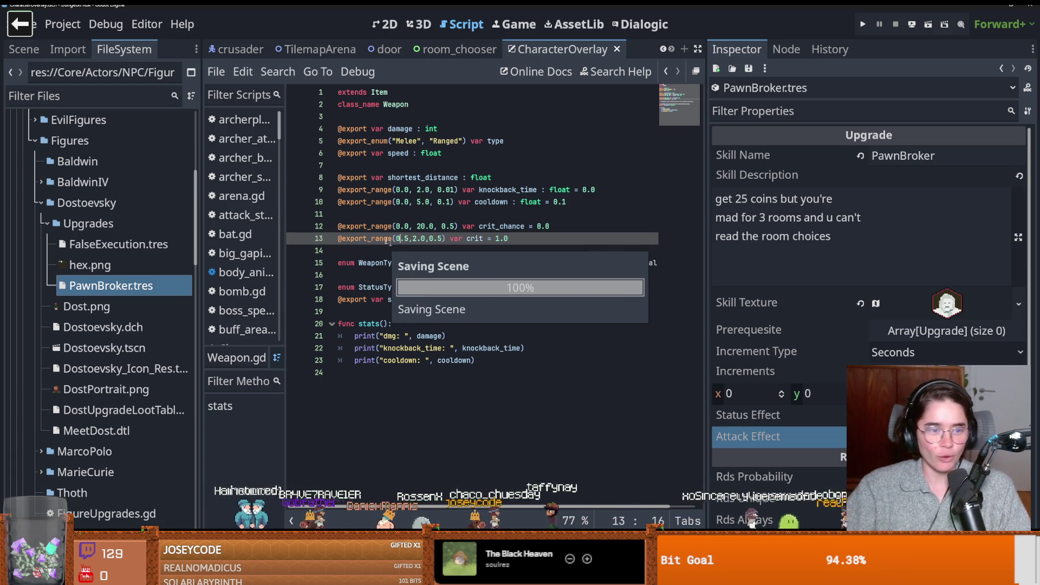
pyautogui.scroll(10, 120, 171)
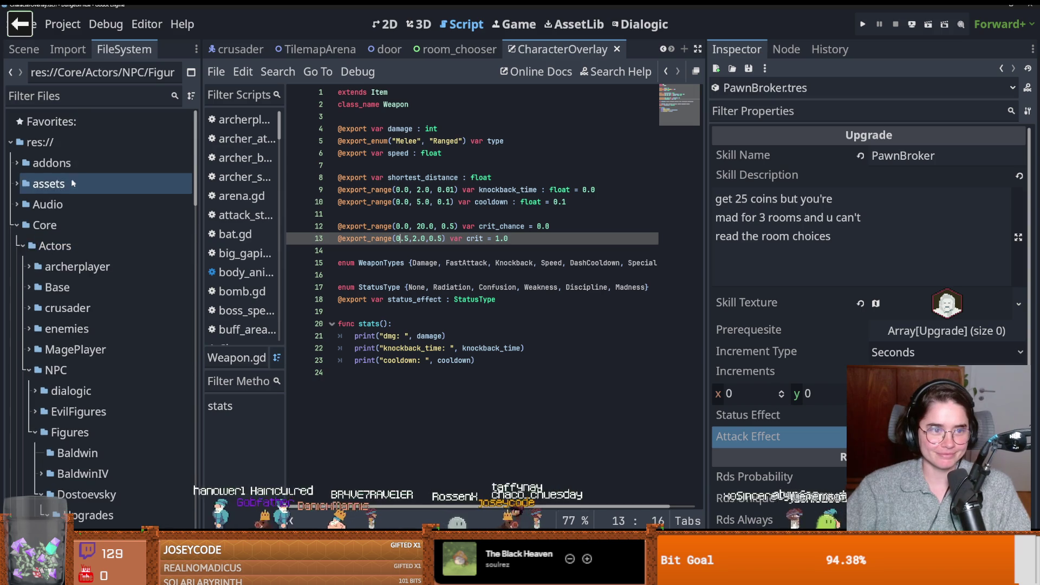
pyautogui.click(17, 225)
pyautogui.hotkey('ctrl', 's')
pyautogui.click(452, 238)
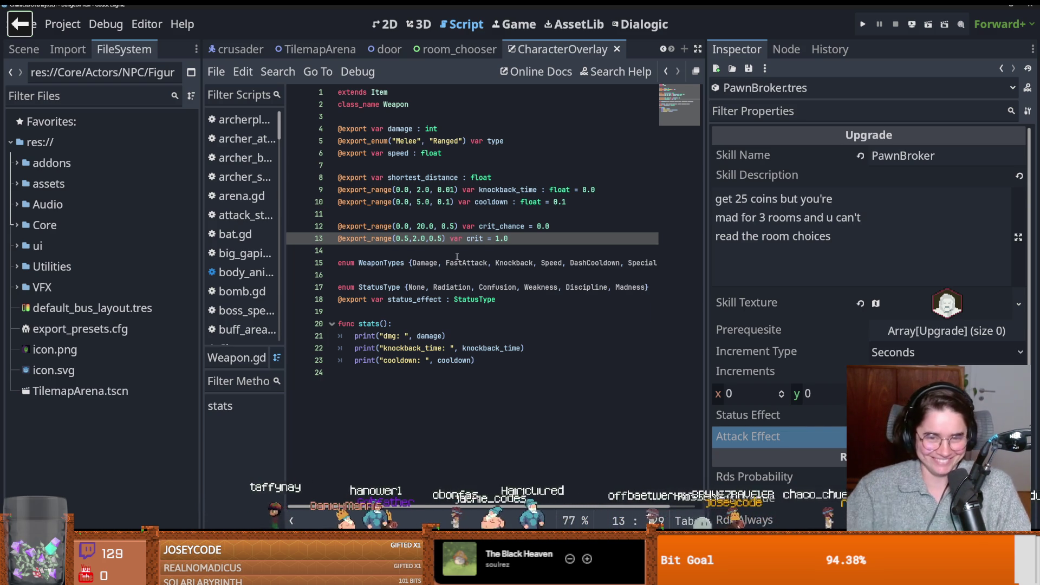
pyautogui.click(456, 256)
pyautogui.hotkey('ctrl', 's')
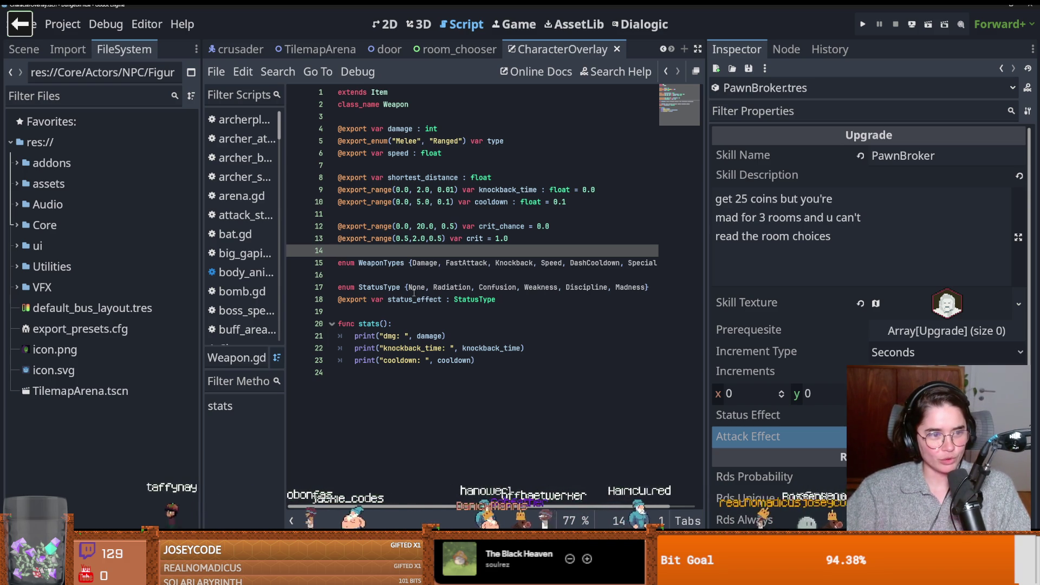
# Step: Switch to the crusader scene and open its PlayerCharacter.gd script
pyautogui.click(233, 49)
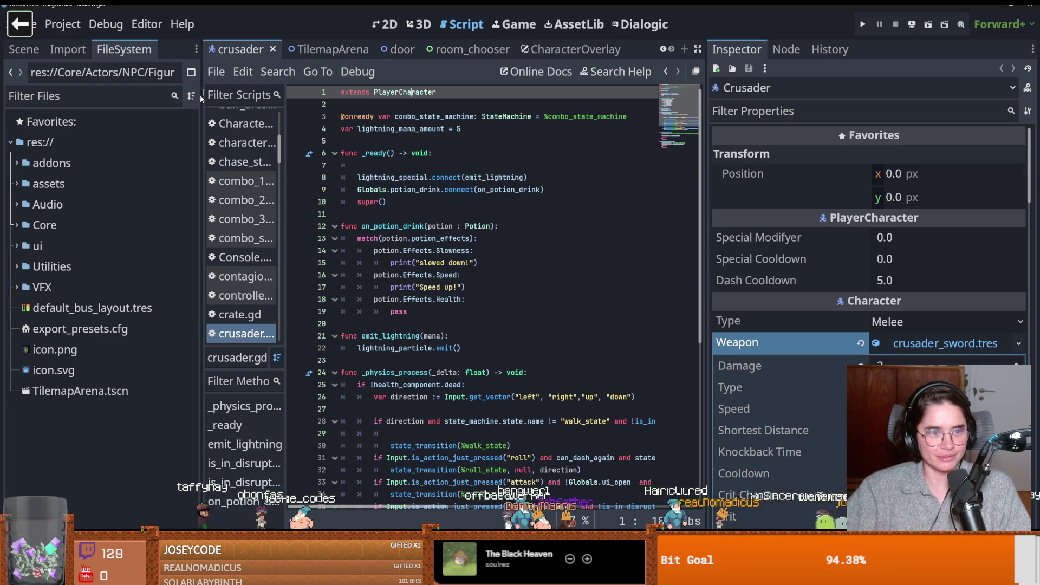
pyautogui.click(26, 52)
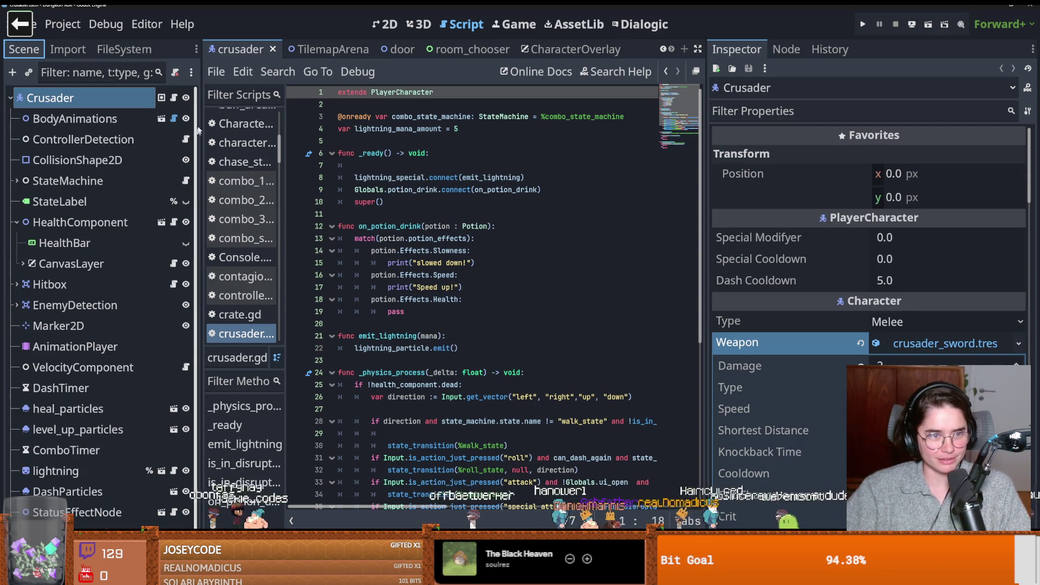
pyautogui.scroll(-5, 480, 337)
pyautogui.scroll(5, 481, 337)
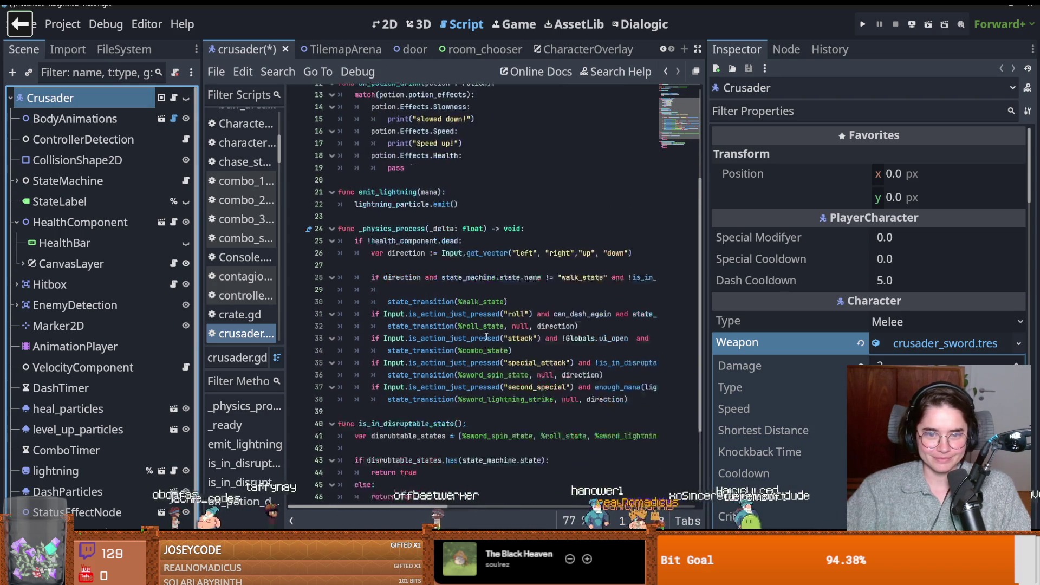
pyautogui.keyDown('ctrl'); pyautogui.click(405, 102); pyautogui.keyUp('ctrl')
# Step: Scroll to the Duration upgrade case, glancing at Contagious's Radiation case
pyautogui.scroll(-2, 492, 274)
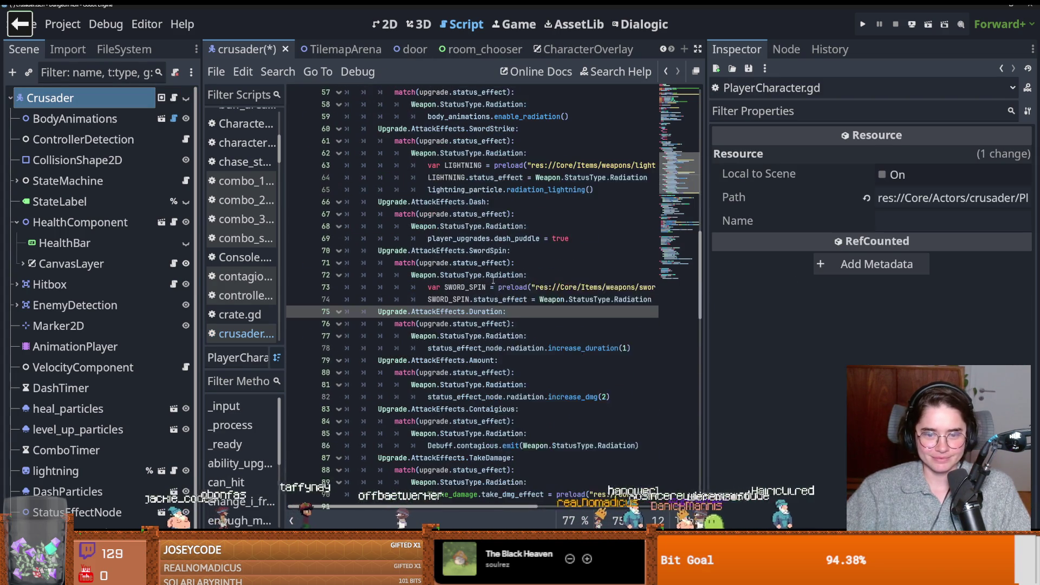
pyautogui.scroll(-5, 500, 283)
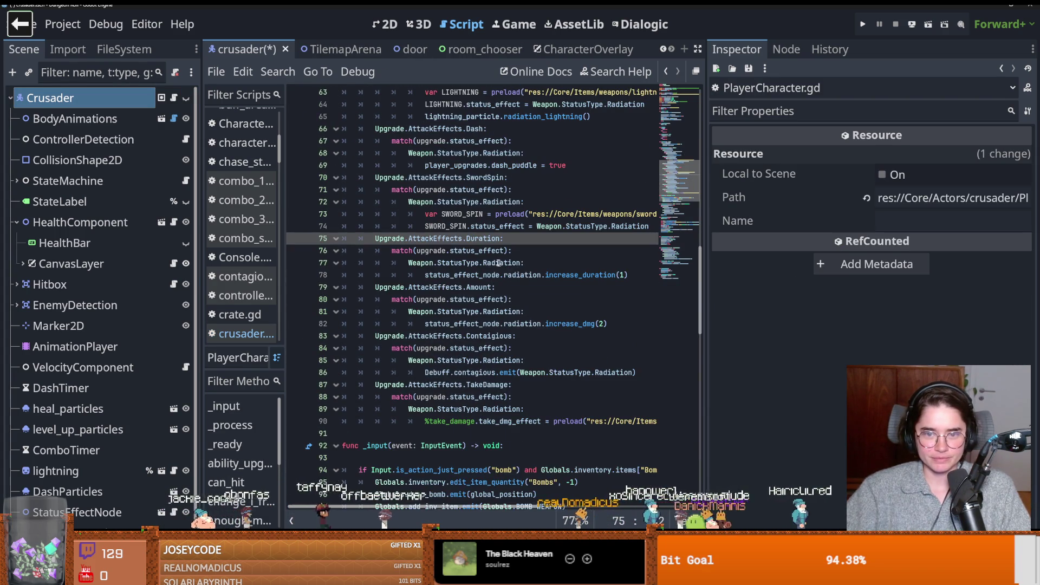
pyautogui.click(519, 361)
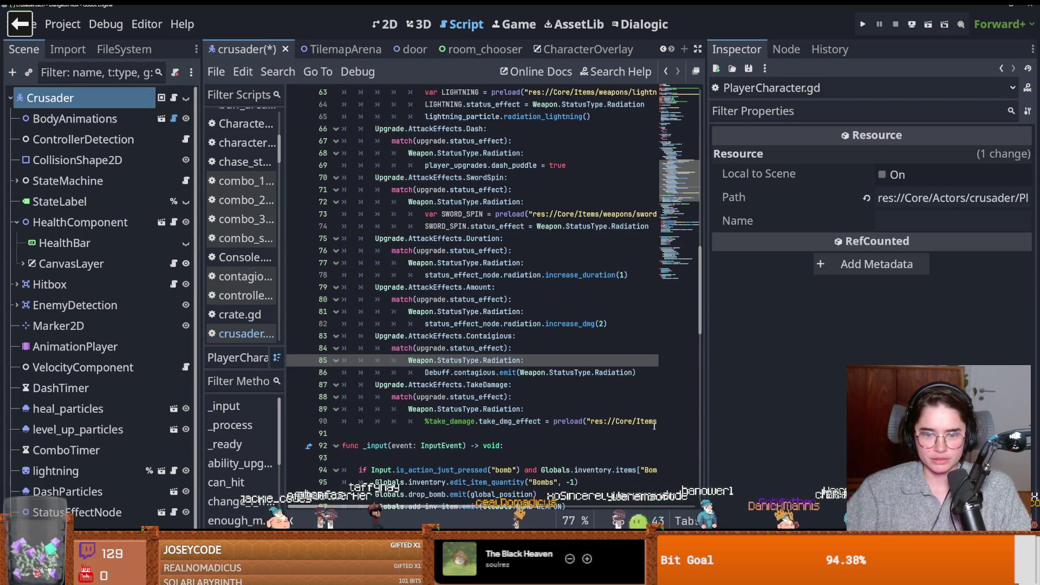
pyautogui.click(499, 385)
pyautogui.click(485, 239)
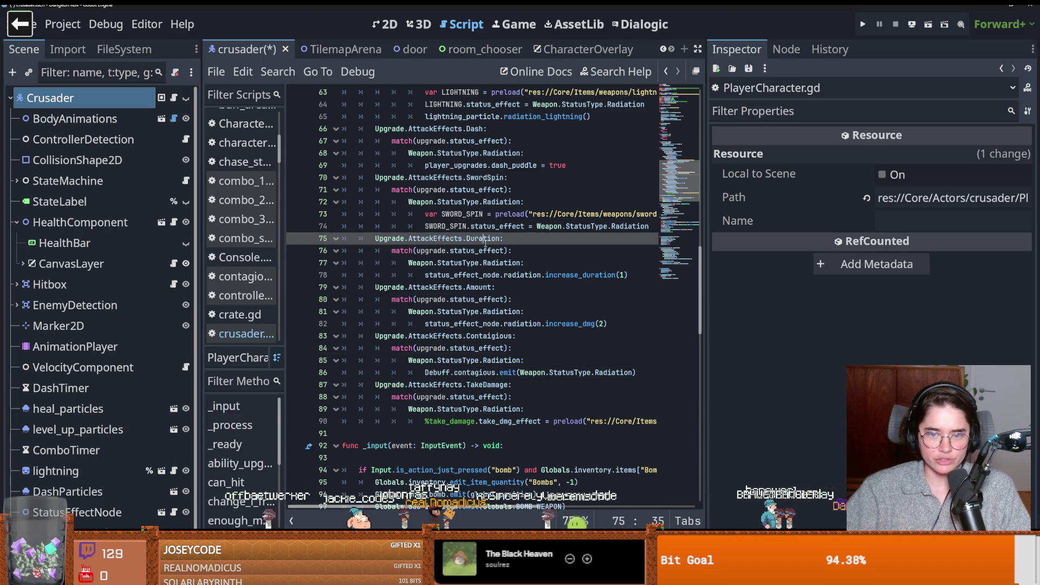
# Step: Add a Weapon.StatusType.Madness case below increase_duration in the Duration match
pyautogui.click(627, 275)
pyautogui.press('Return')
pyautogui.write('We')
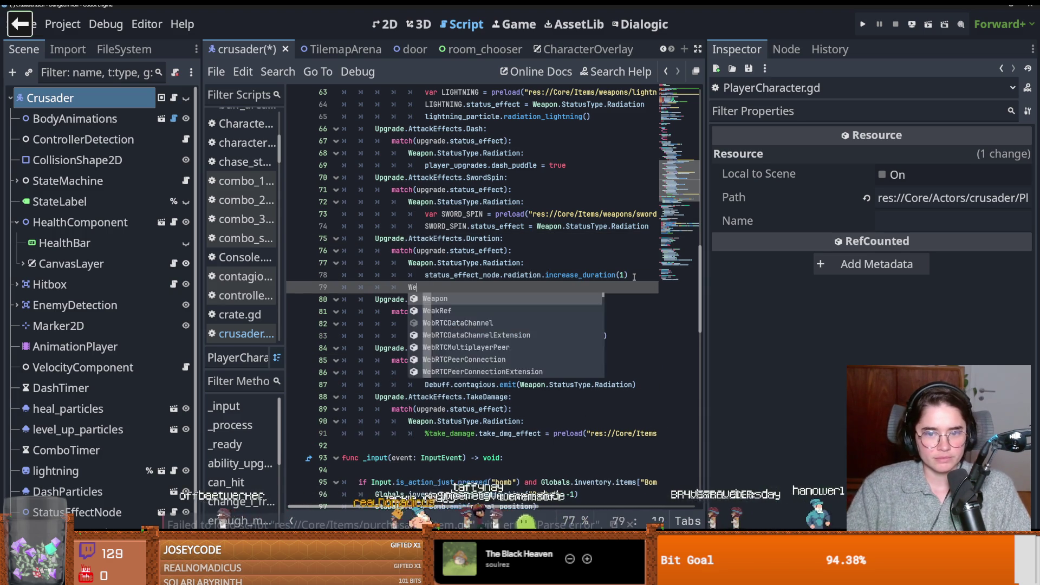
pyautogui.write('apon')
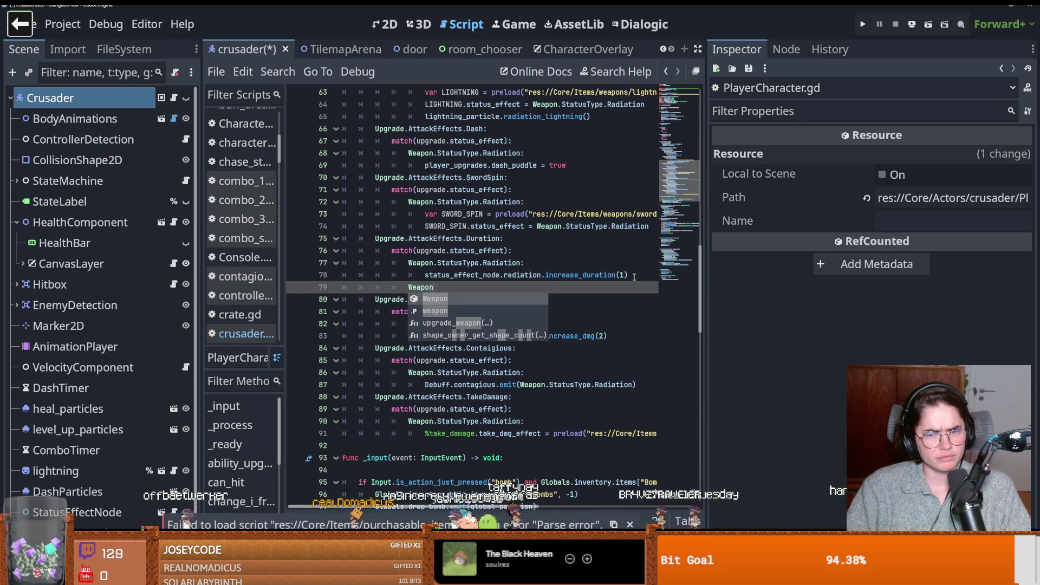
pyautogui.press('BackSpace')
pyautogui.press('BackSpace')
pyautogui.press('BackSpace')
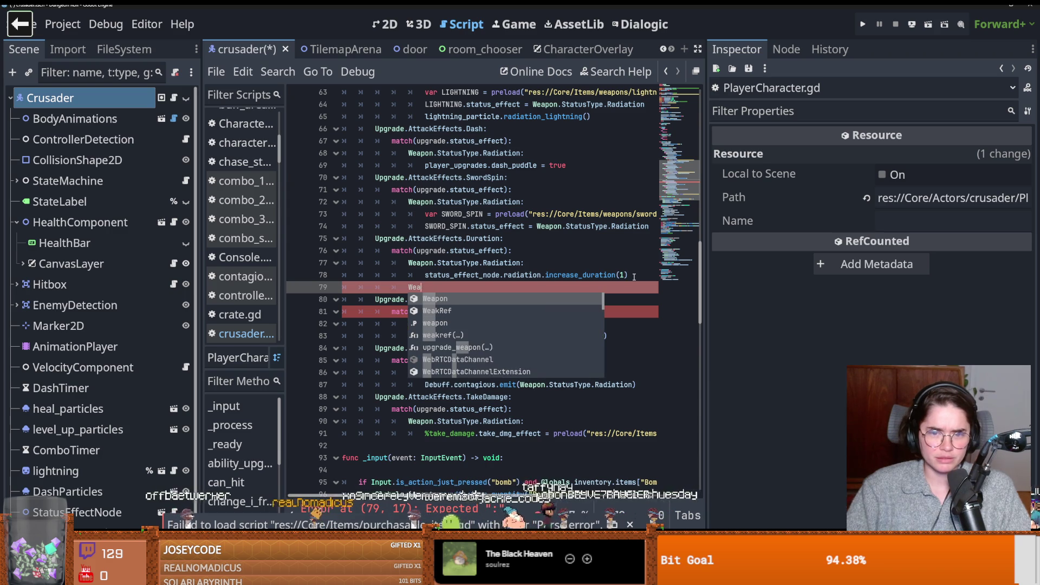
pyautogui.press('BackSpace')
pyautogui.press('BackSpace')
pyautogui.press('BackSpace')
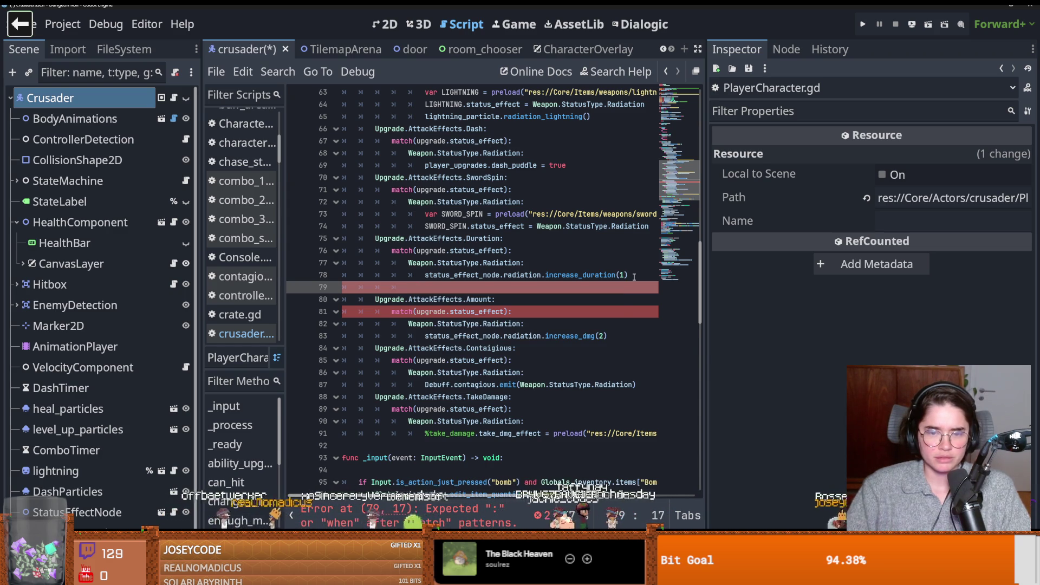
pyautogui.write('Weapon.S')
pyautogui.press('Return')
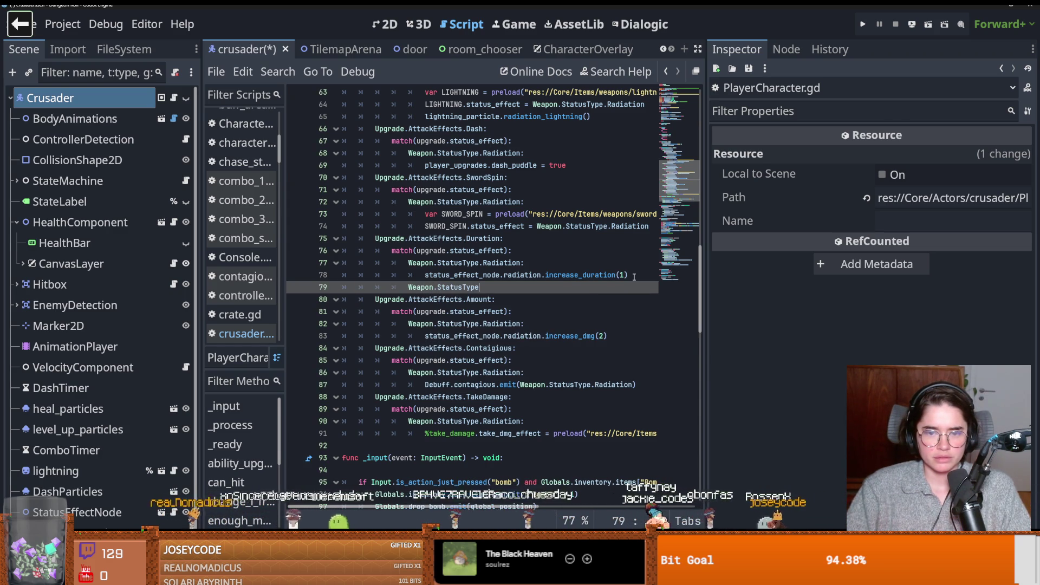
pyautogui.write('.Madness:')
pyautogui.press('Return')
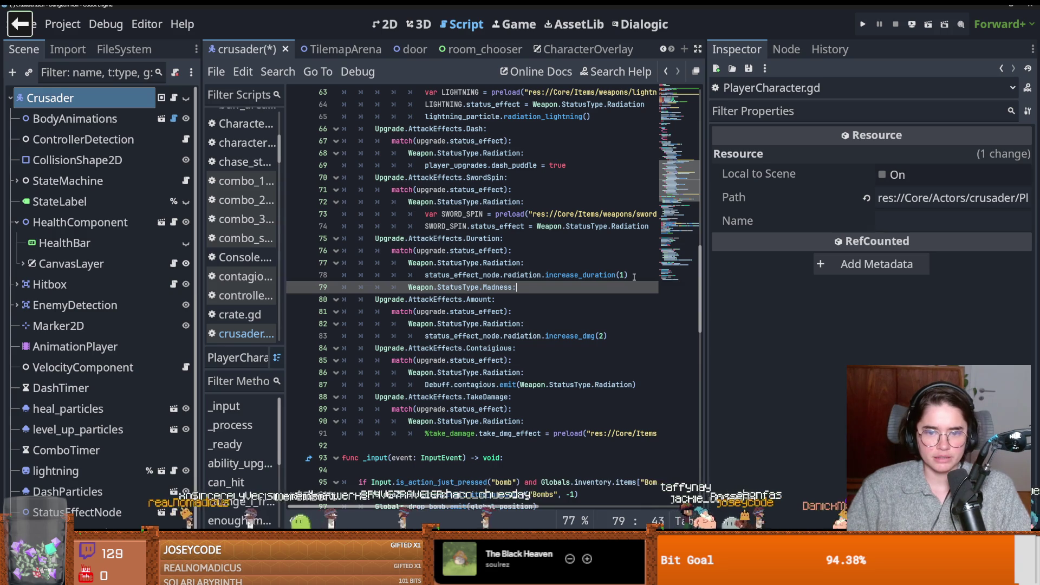
pyautogui.press('Return')
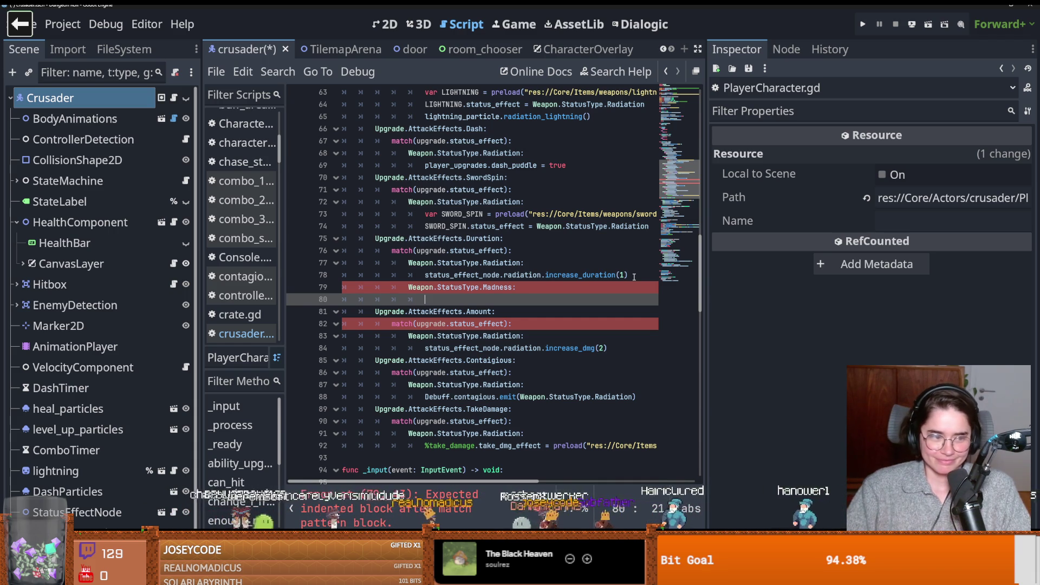
# Step: Give the Madness case the body FigureUpgrades.is_mad = true, save, and run the project
pyautogui.write('Figu')
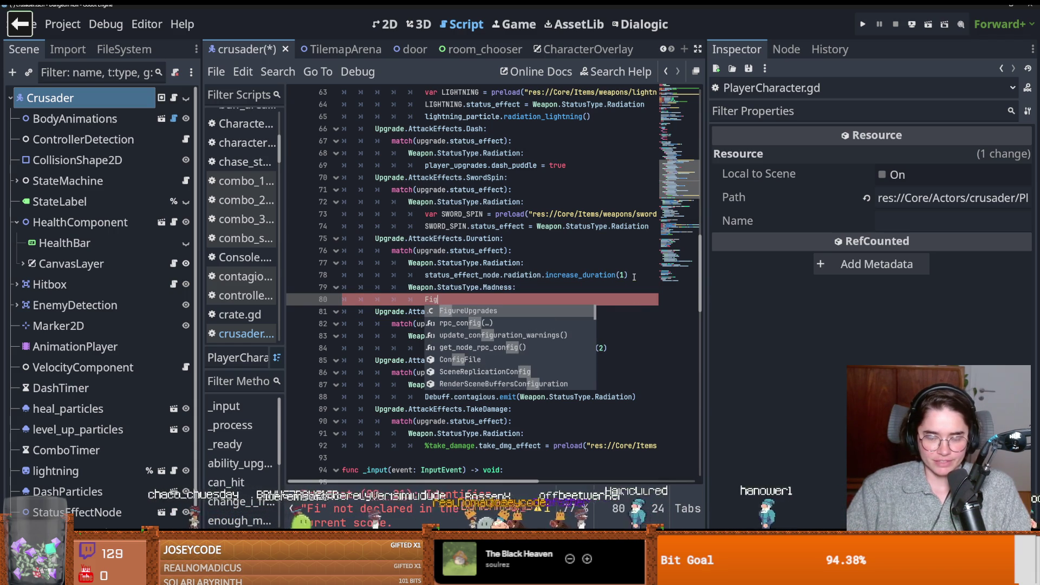
pyautogui.press('Return')
pyautogui.write('.reload')
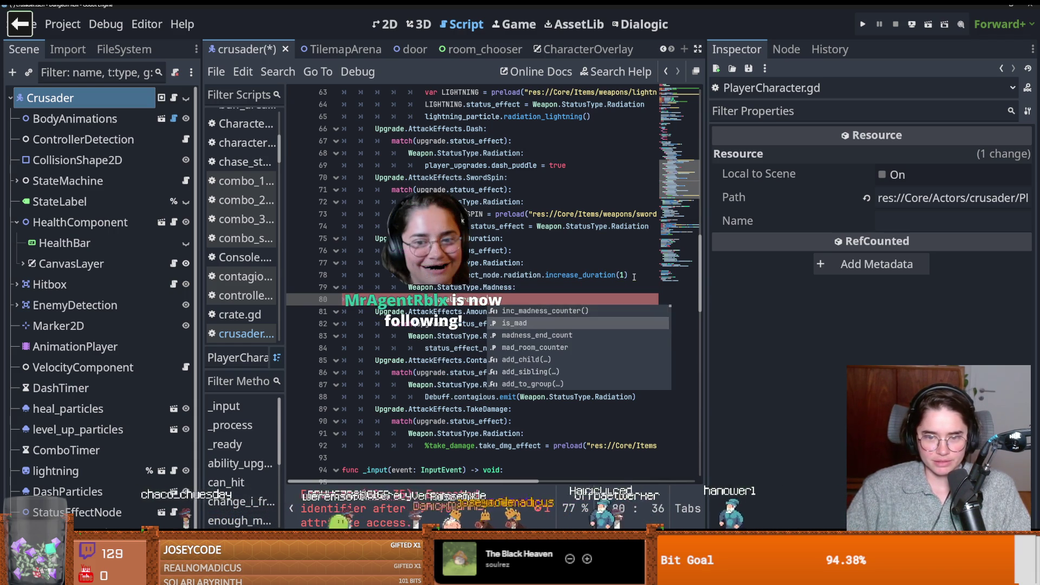
pyautogui.write('= true')
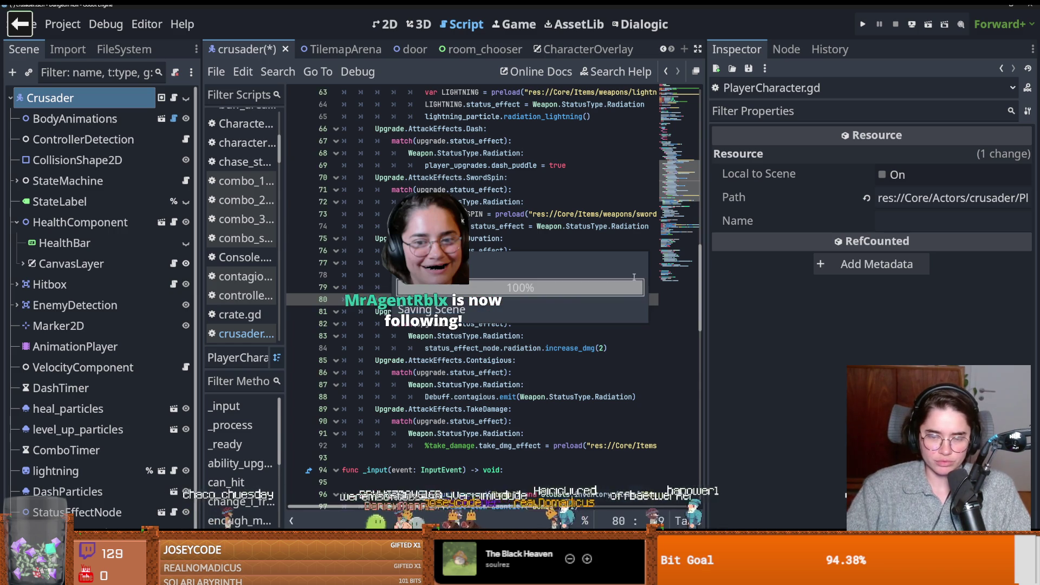
pyautogui.hotkey('ctrl', 's')
pyautogui.click(616, 214)
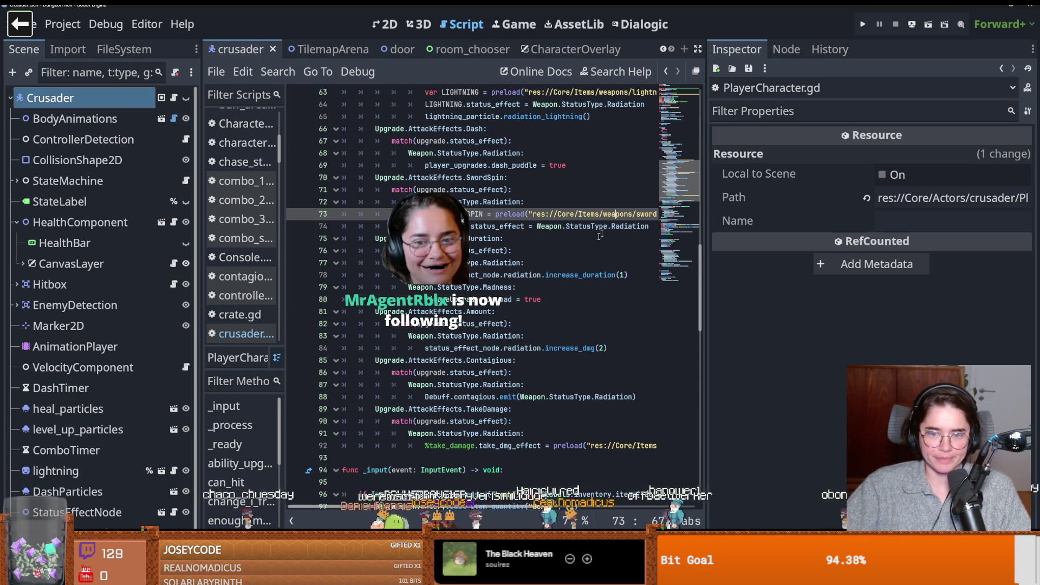
pyautogui.click(547, 300)
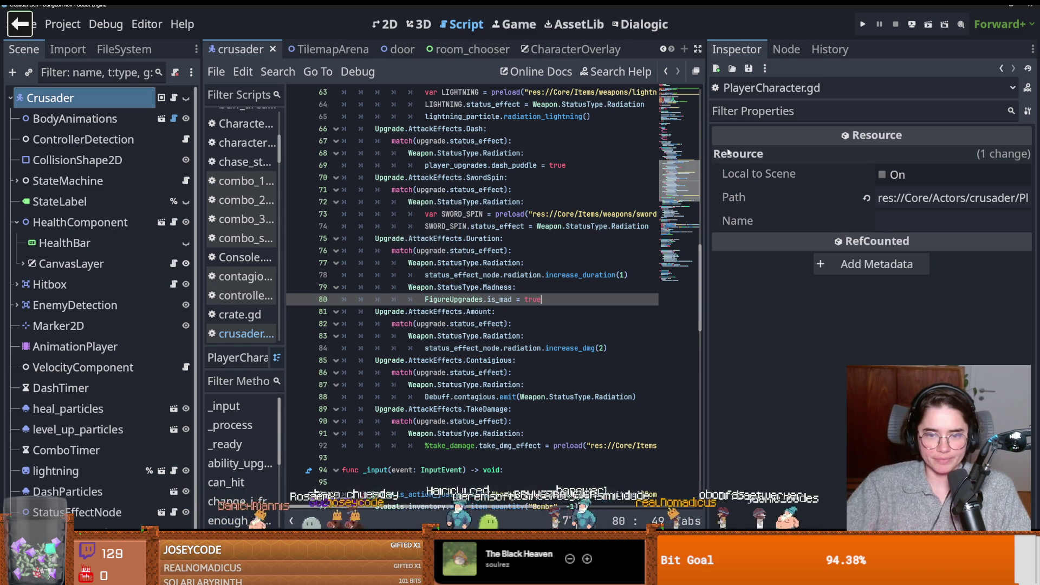
pyautogui.click(859, 26)
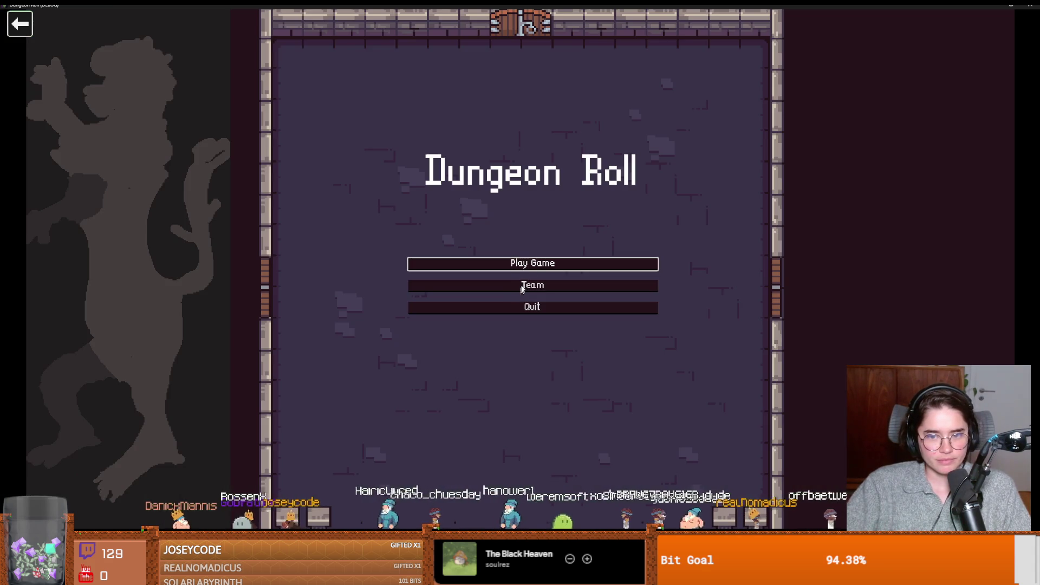
# Step: Start a test game as the Crusader, then close the game window
pyautogui.click(531, 262)
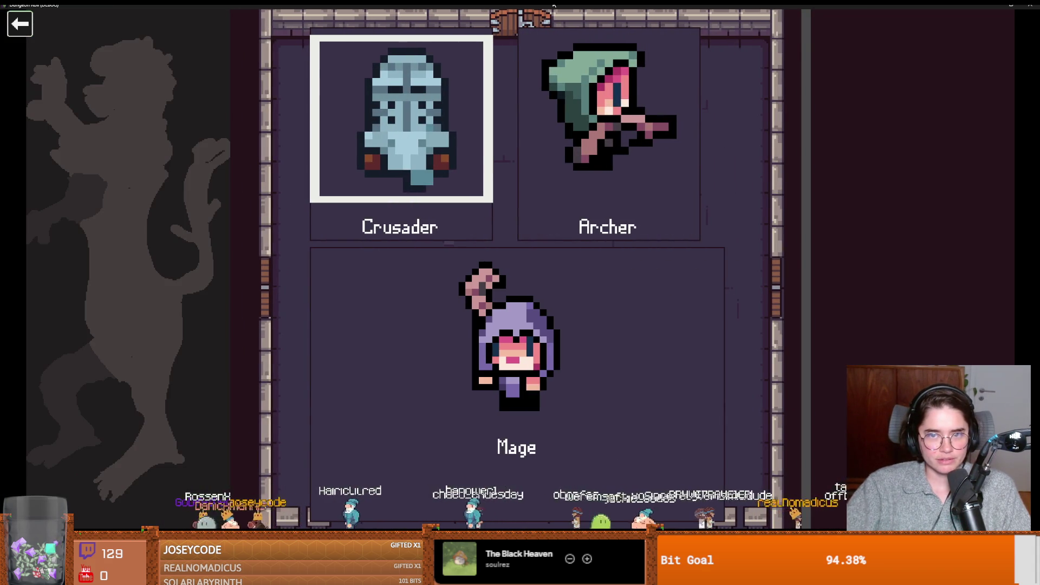
pyautogui.press('super+Down')
pyautogui.click(594, 186)
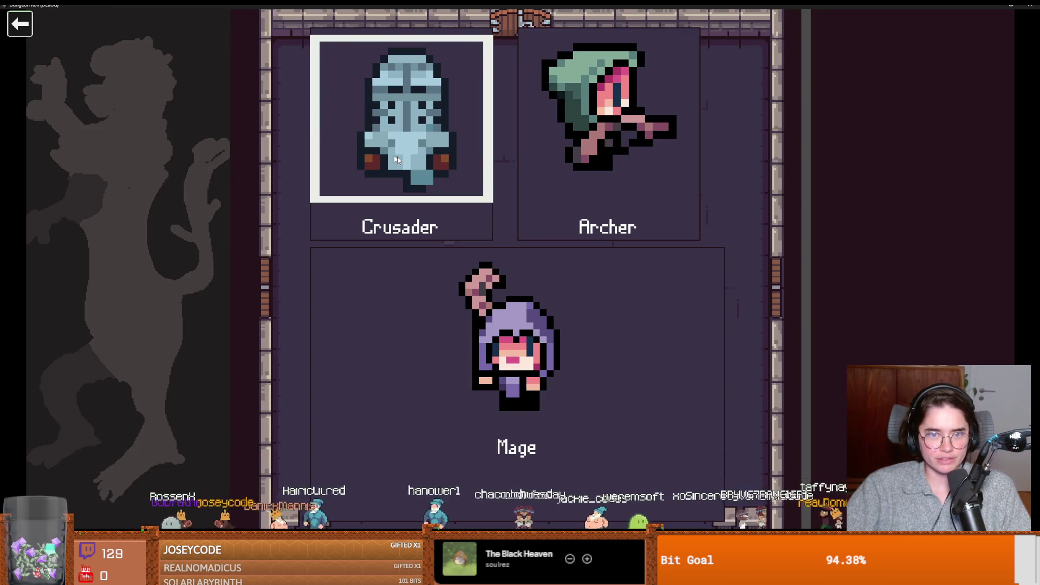
pyautogui.click(482, 184)
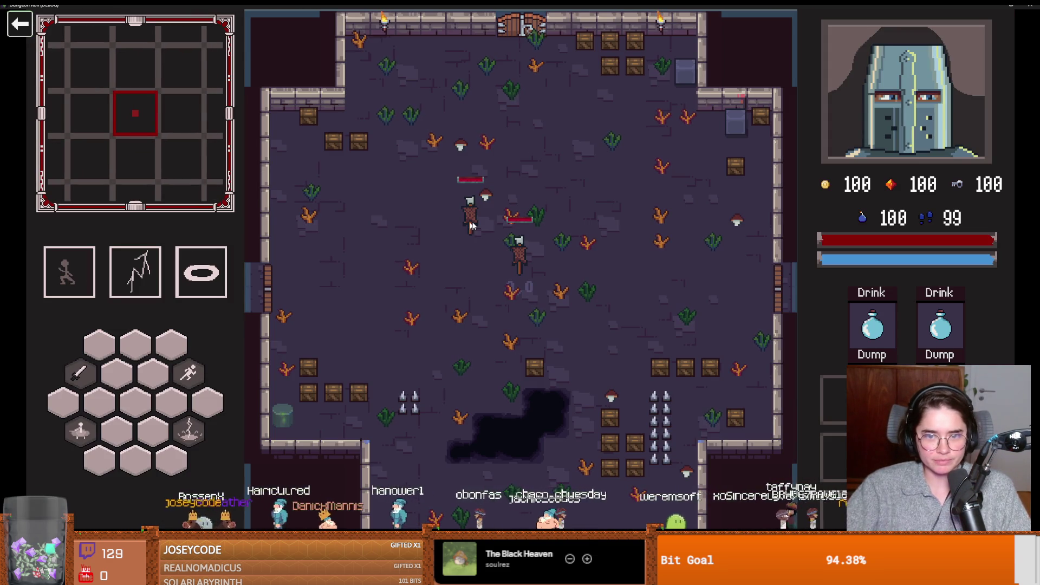
pyautogui.press('super+Down')
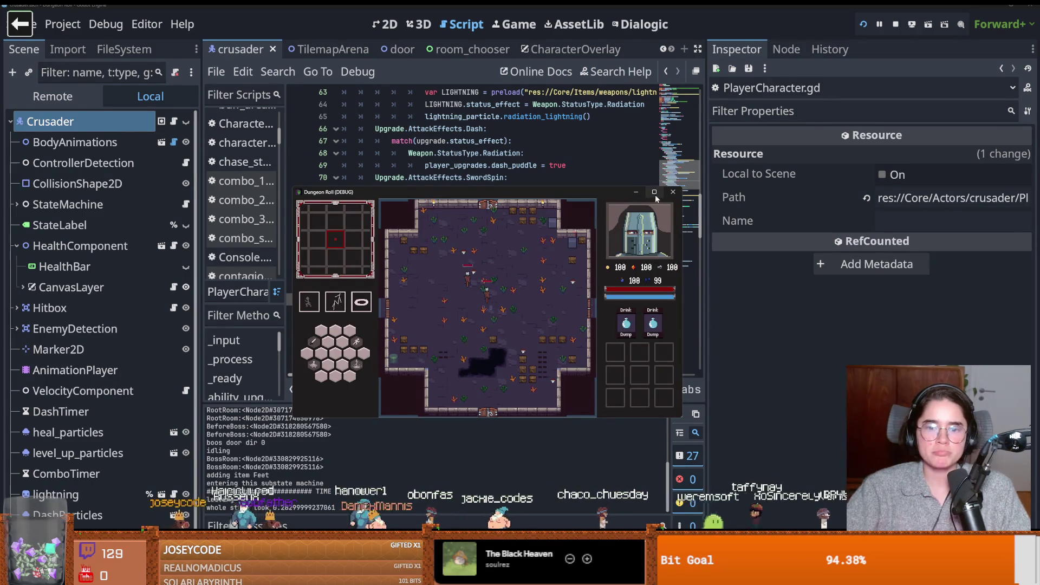
pyautogui.moveTo(659, 196)
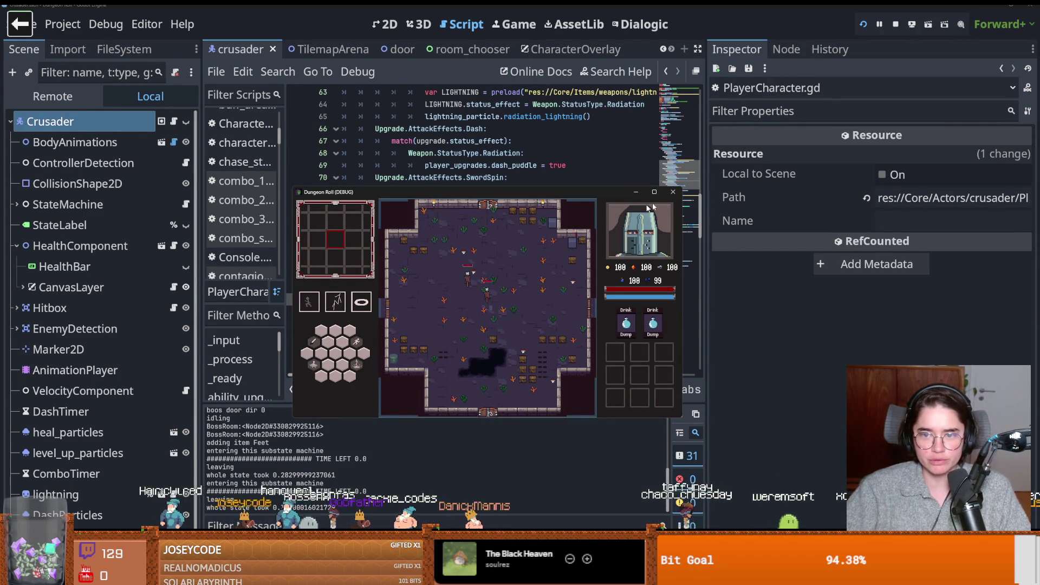
pyautogui.click(673, 193)
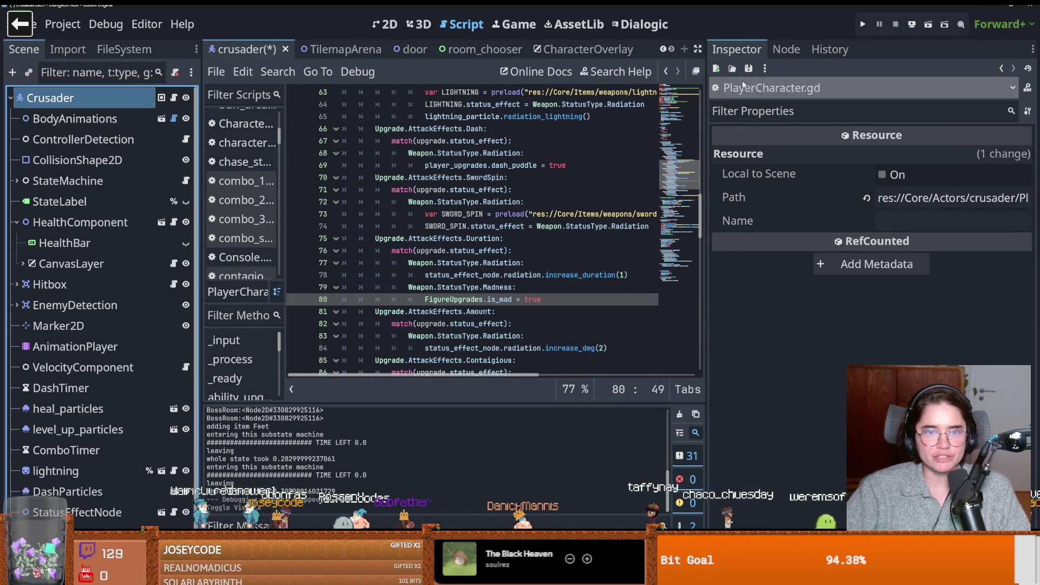
# Step: Rerun as the Crusader, enter a room via debug room selection, stop, and focus the FileSystem filter
pyautogui.click(864, 25)
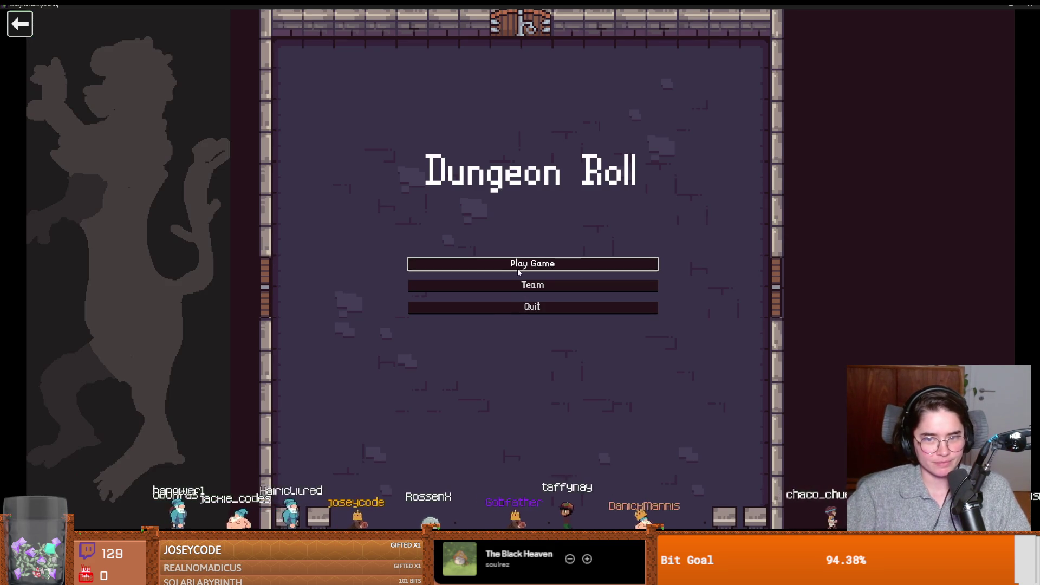
pyautogui.click(518, 271)
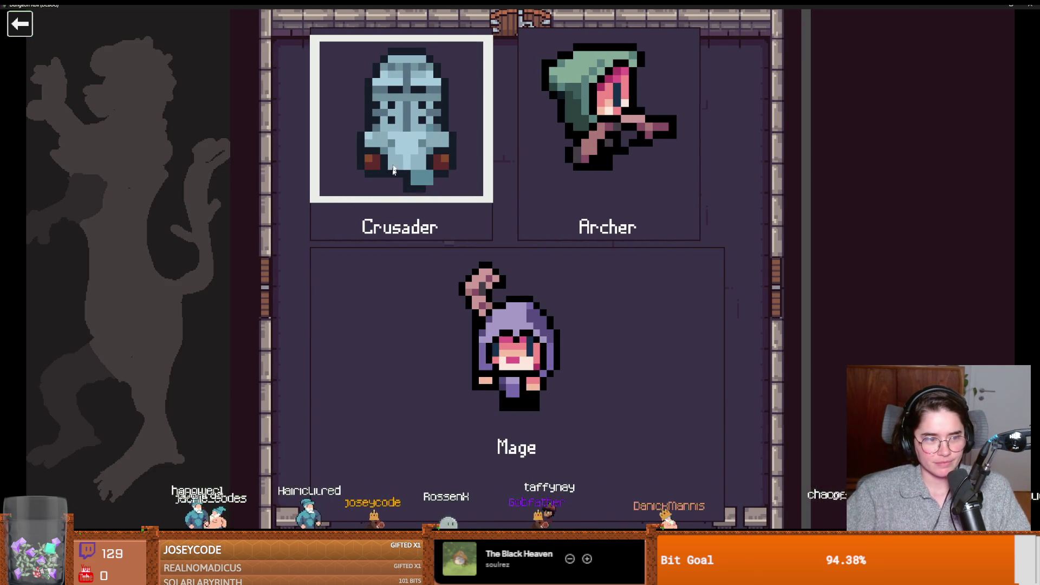
pyautogui.press('Return')
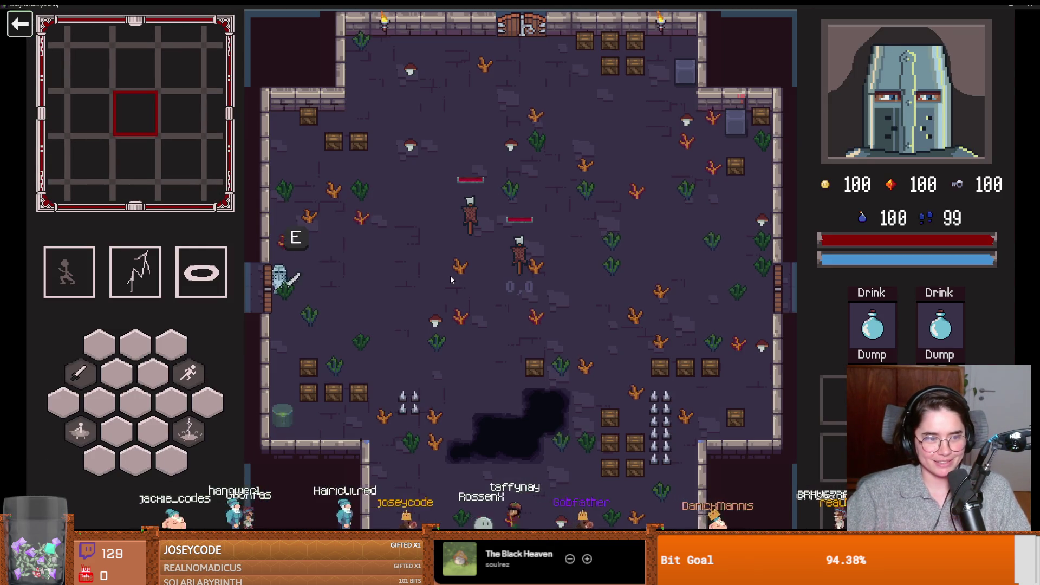
pyautogui.press('e')
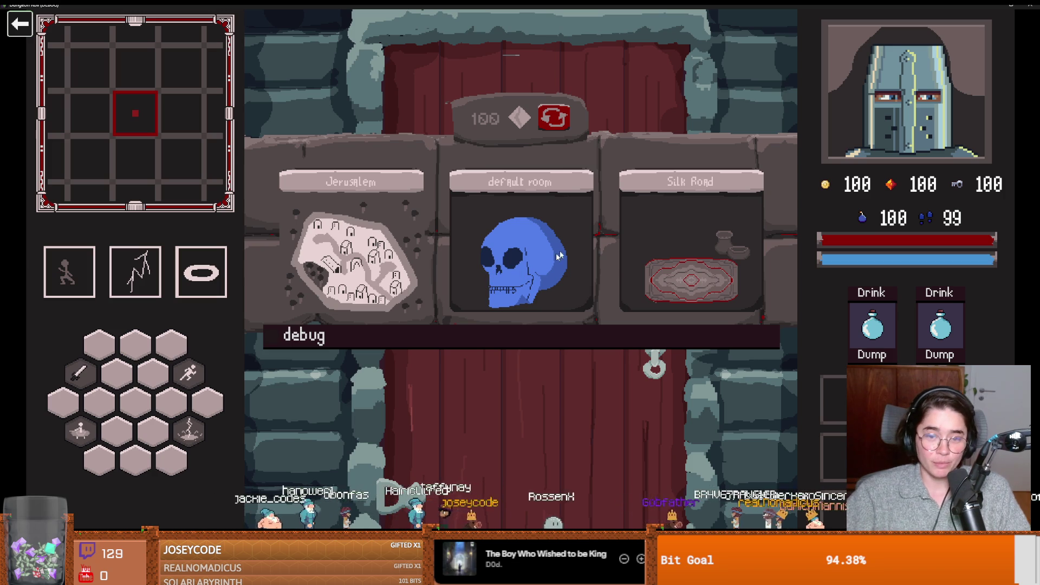
pyautogui.click(503, 332)
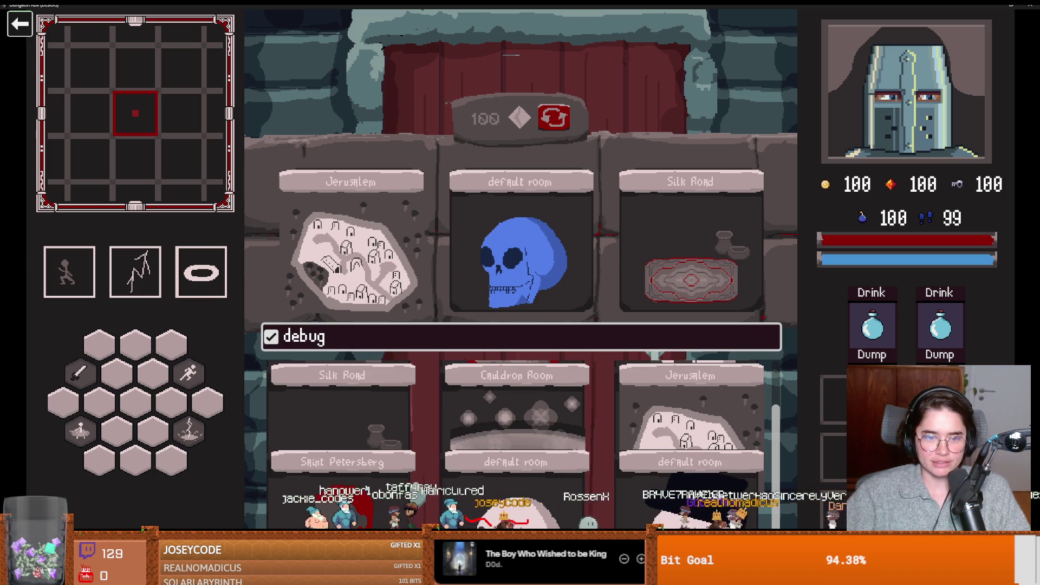
pyautogui.click(351, 252)
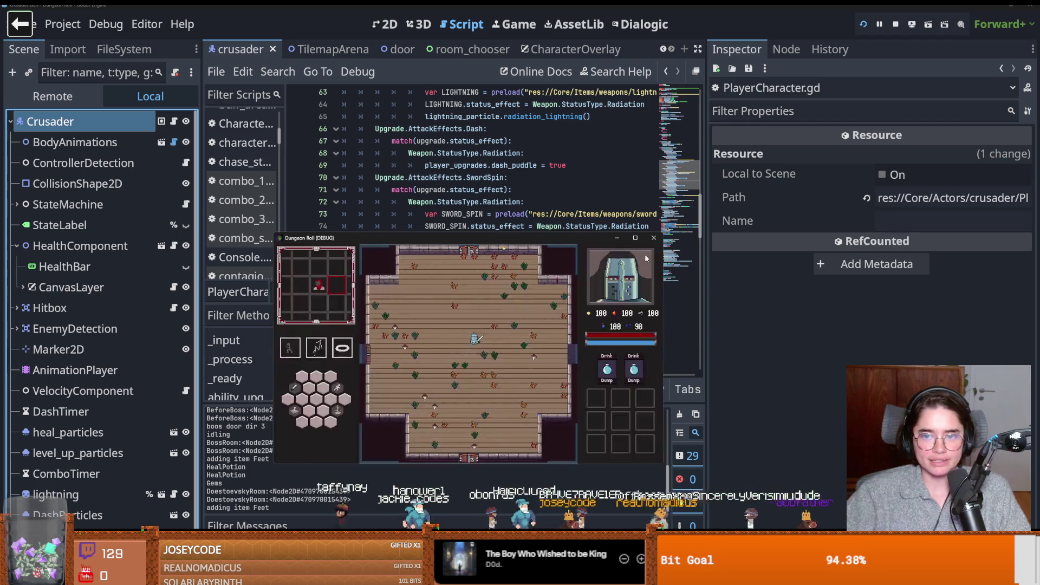
pyautogui.click(654, 238)
pyautogui.click(105, 54)
pyautogui.click(80, 95)
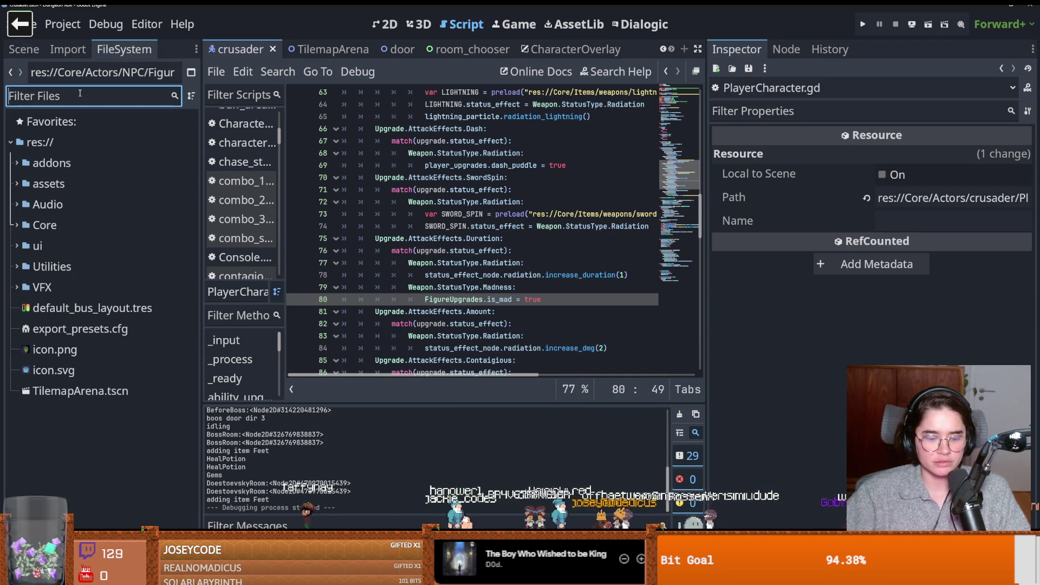
# Step: Filter files for 'dos' and open dostoevsky_room.tscn in the 2D view
pyautogui.write('dos')
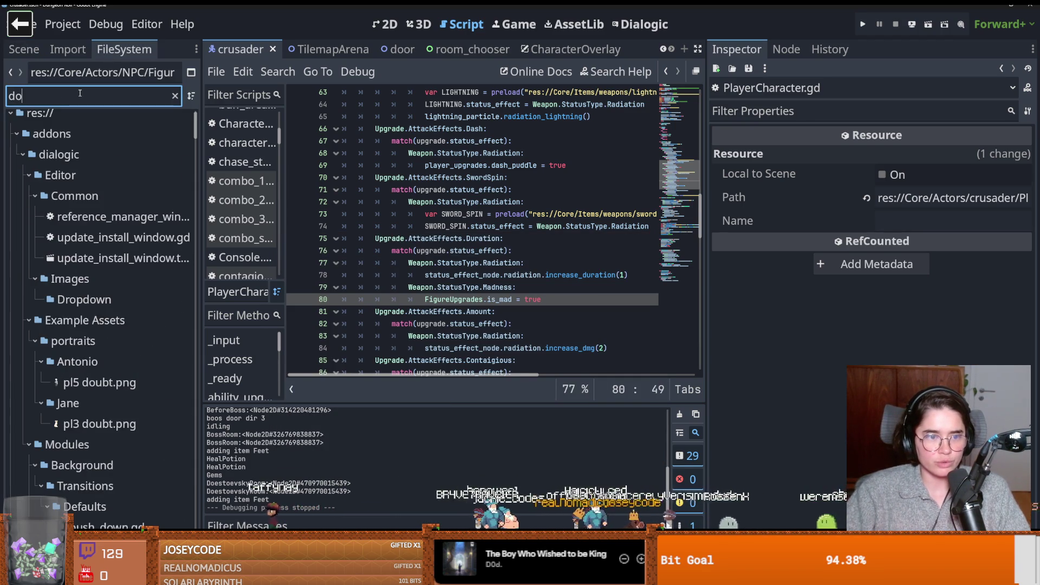
pyautogui.scroll(-1, 106, 406)
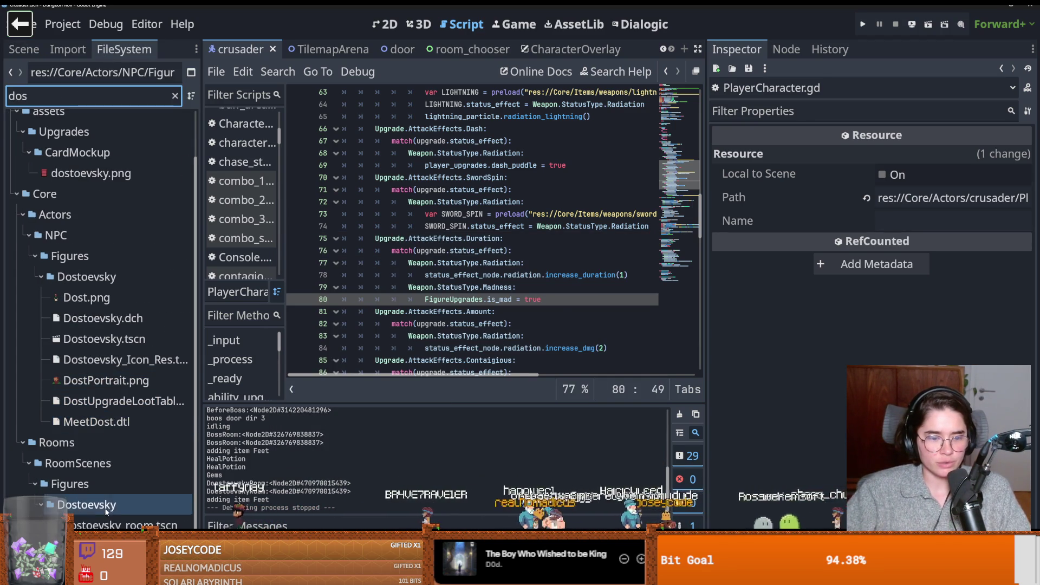
pyautogui.click(107, 525)
pyautogui.doubleClick(108, 525)
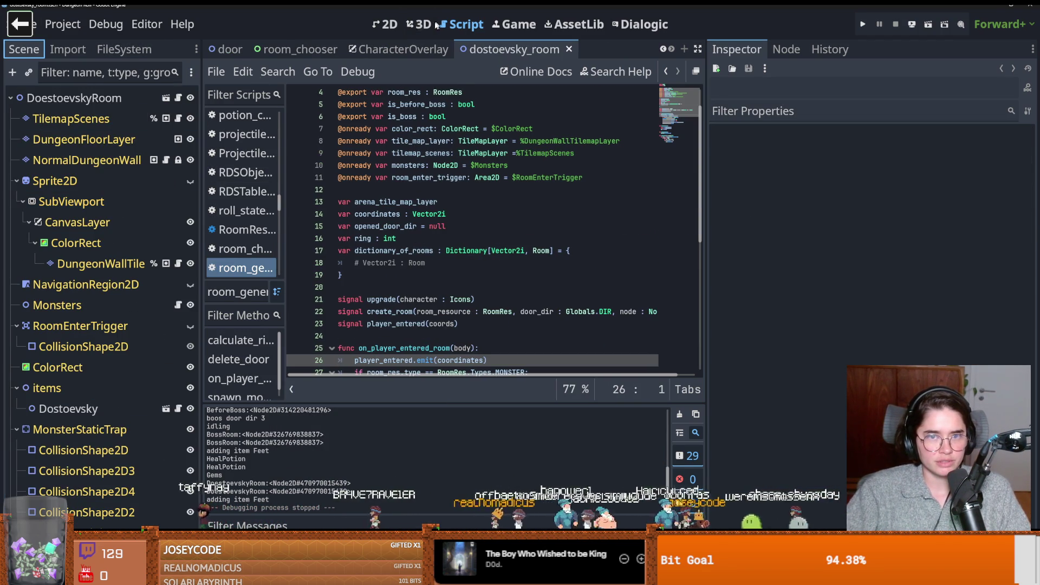
pyautogui.click(385, 24)
pyautogui.scroll(5, 380, 239)
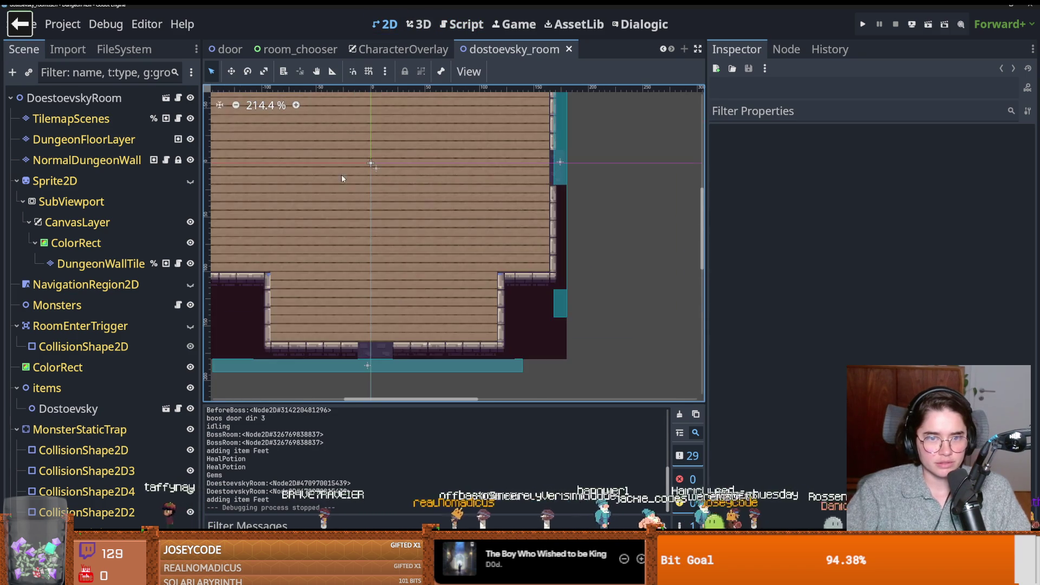
pyautogui.scroll(-3, 373, 254)
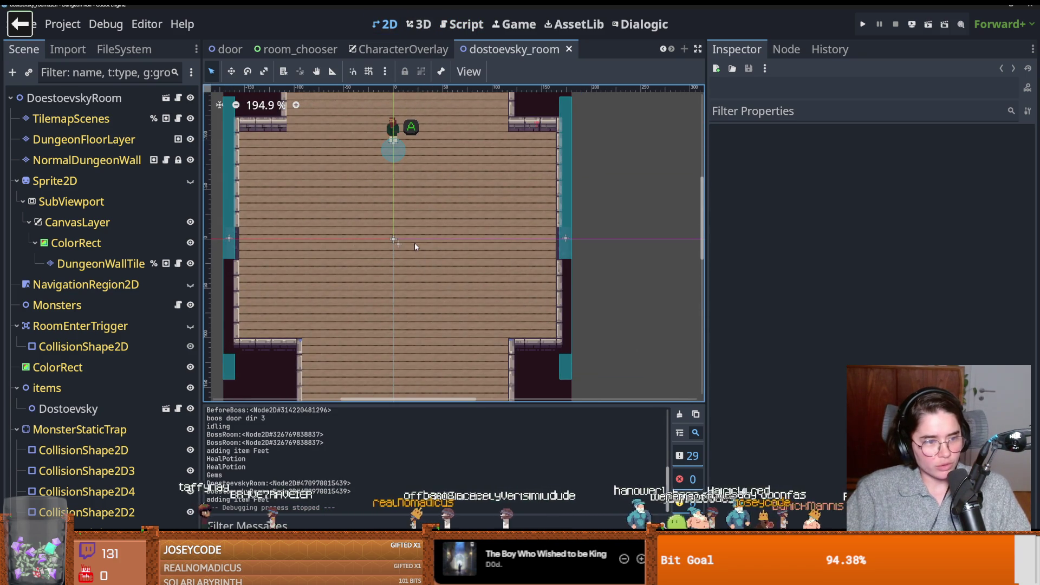
pyautogui.scroll(3, 434, 282)
pyautogui.scroll(-1, 443, 295)
pyautogui.scroll(-2, 447, 203)
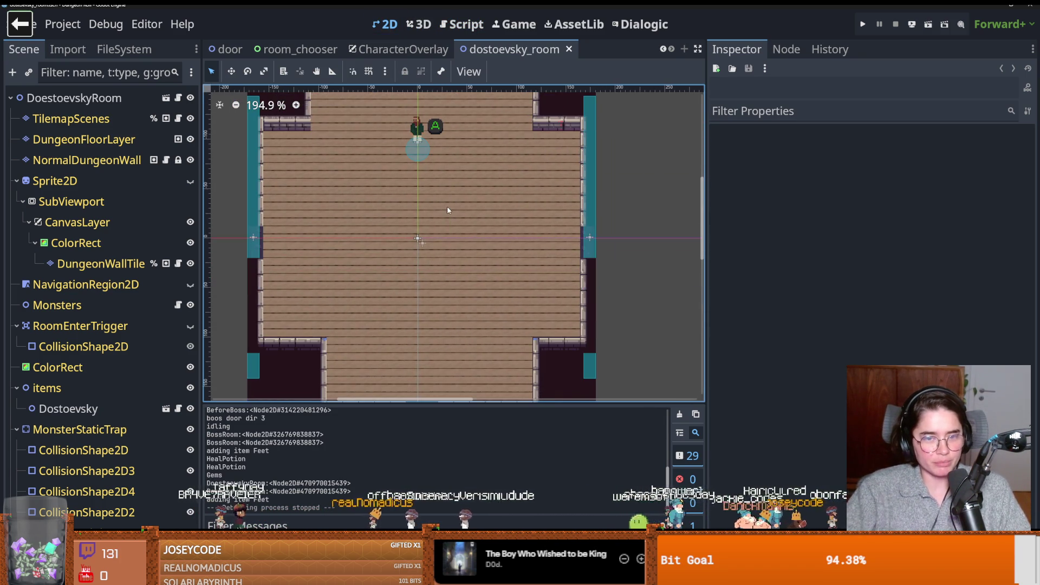
pyautogui.scroll(3, 447, 211)
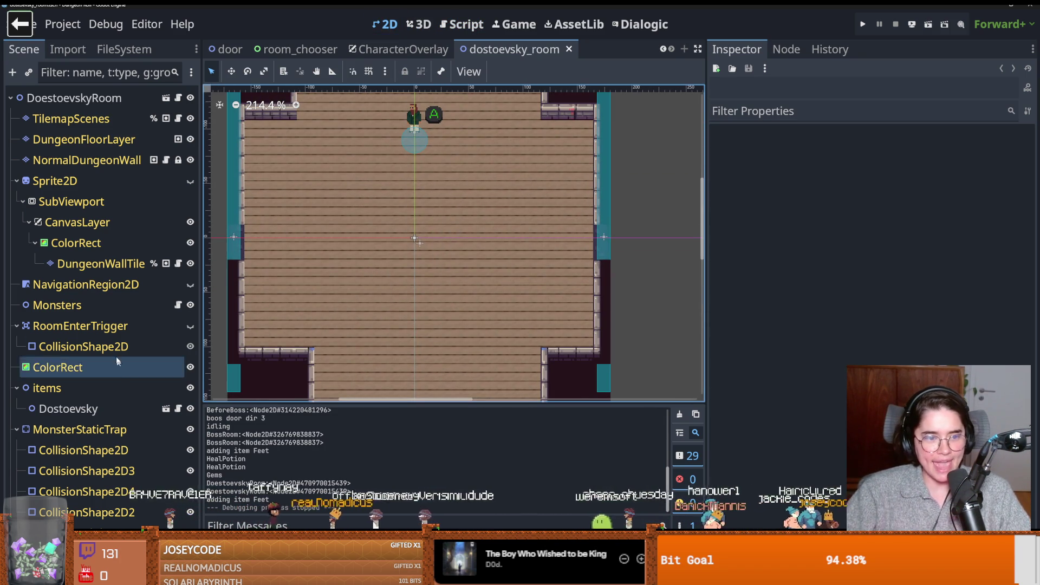
# Step: Instance monster_marker.tscn under Monsters and move it right of the room's centre
pyautogui.click(57, 305)
pyautogui.click(28, 74)
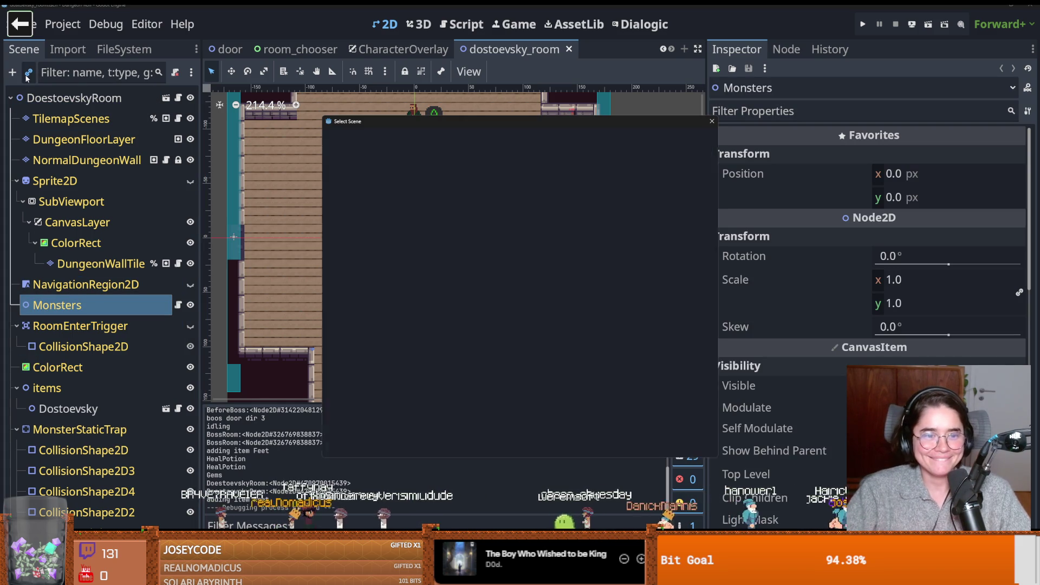
pyautogui.write('monst')
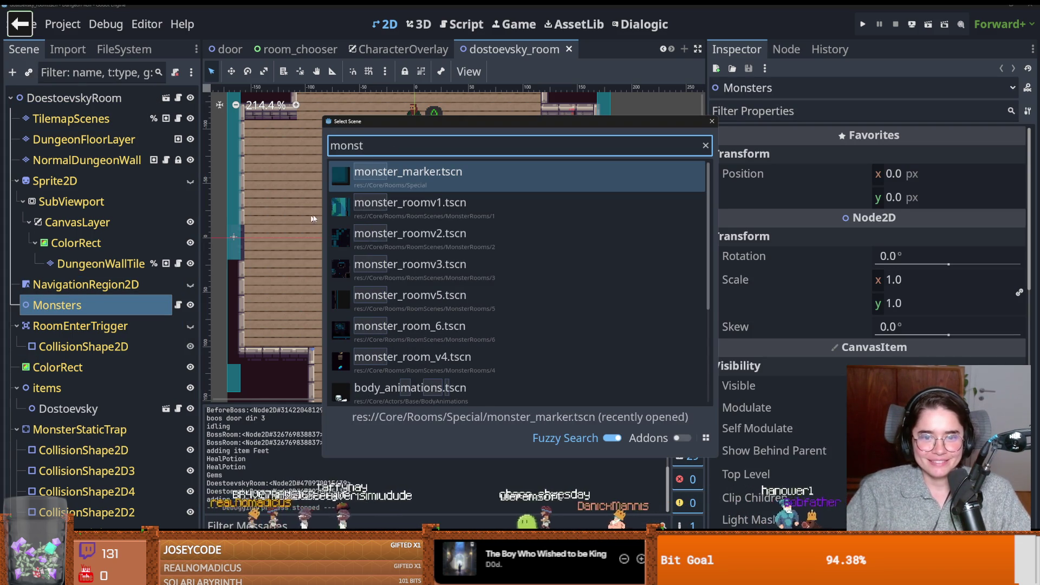
pyautogui.press('Return')
pyautogui.rightClick(494, 204)
pyautogui.click(537, 251)
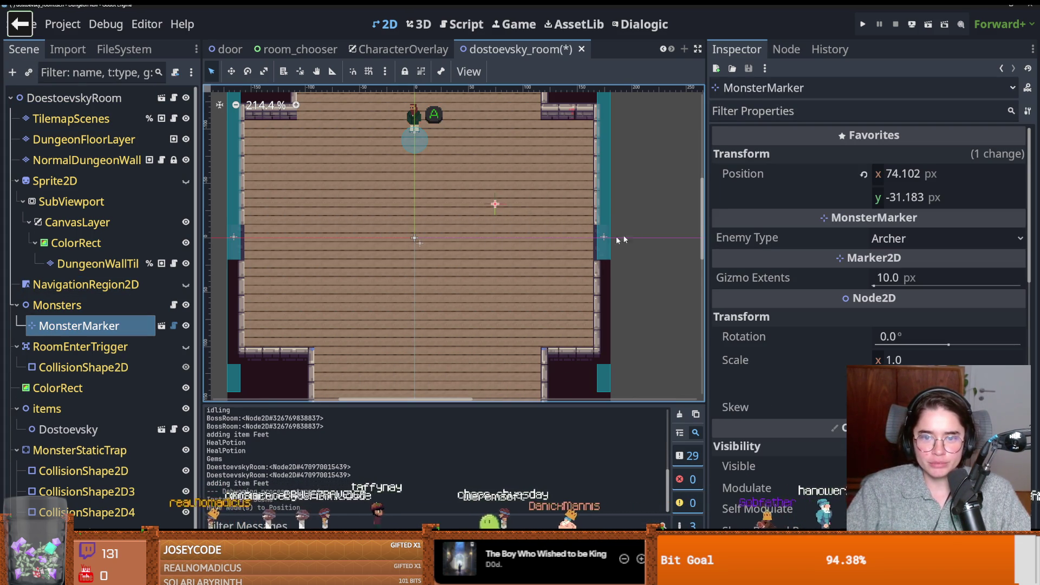
# Step: Set the marker's Enemy Type to Melee and launch the game
pyautogui.click(880, 239)
pyautogui.click(845, 258)
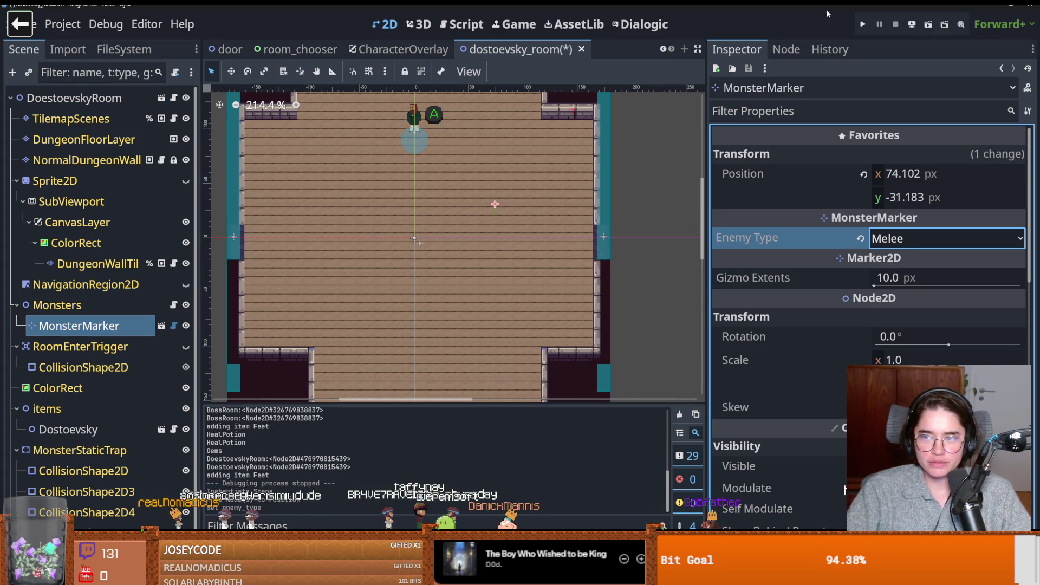
pyautogui.click(863, 23)
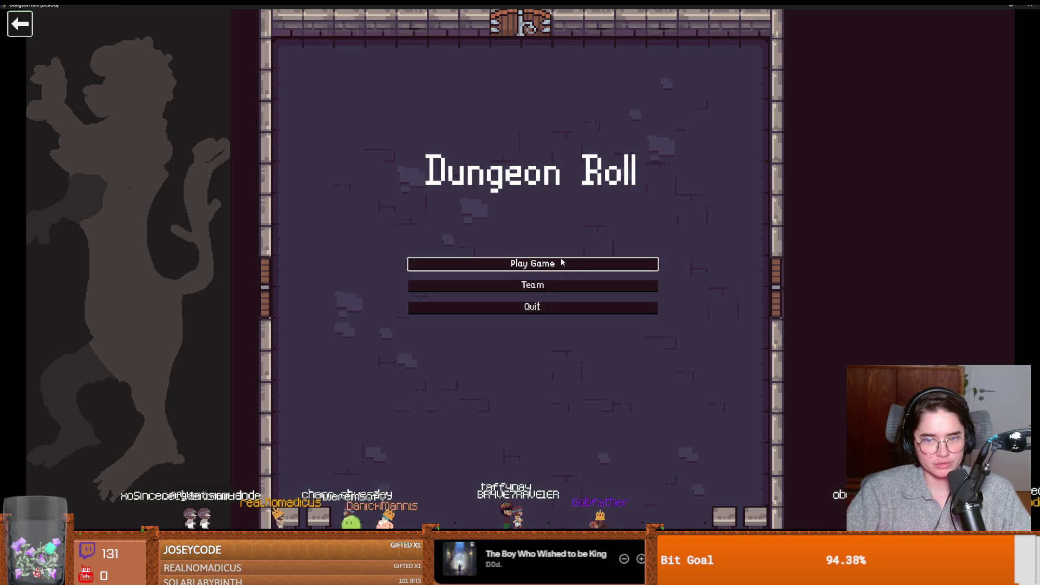
# Step: Start a new Crusader game, enable debug, enter Saint Petersburg, and attack the nearby enemy
pyautogui.click(560, 261)
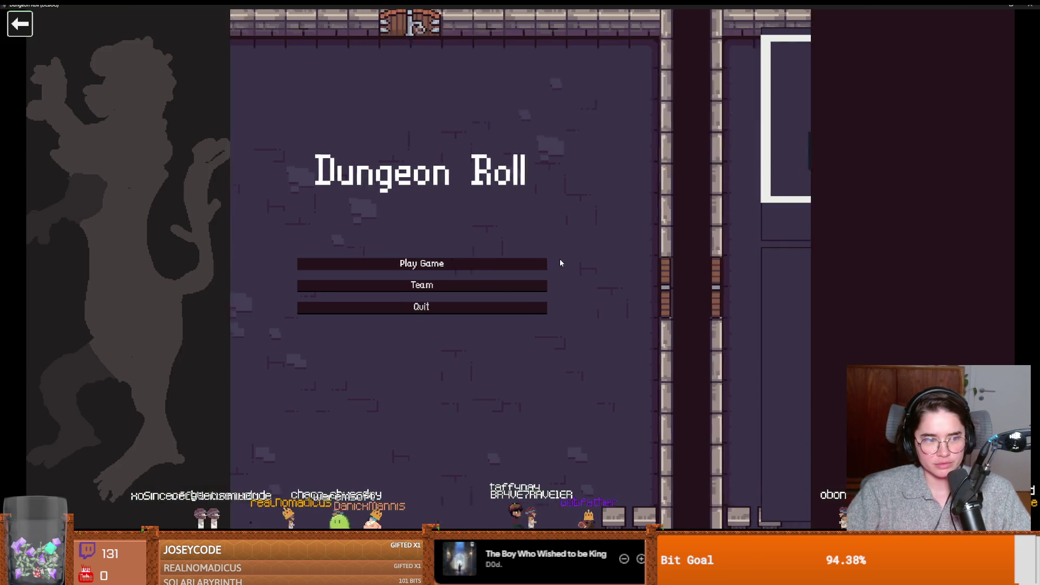
pyautogui.press('Return')
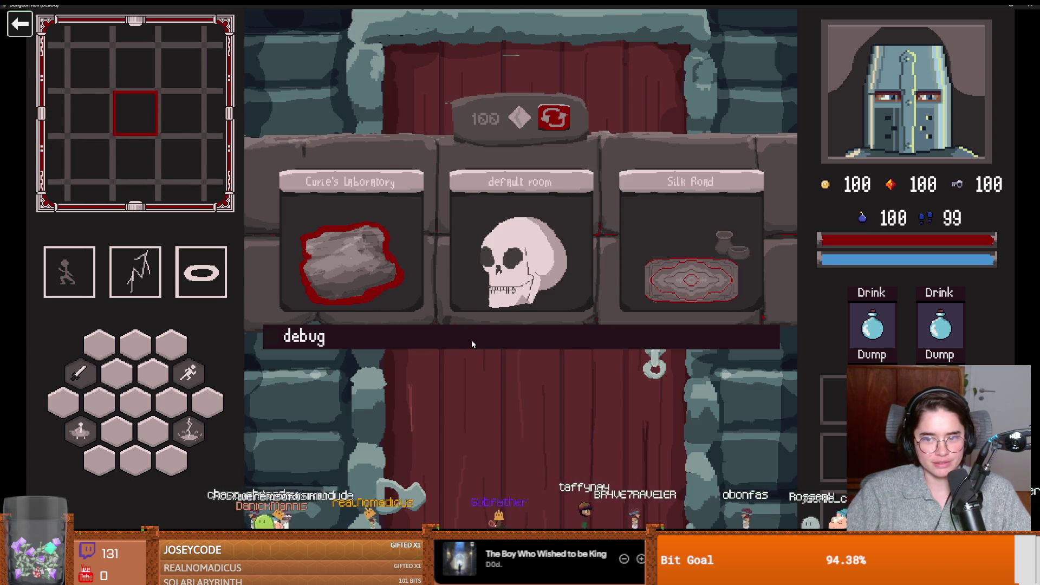
pyautogui.click(471, 344)
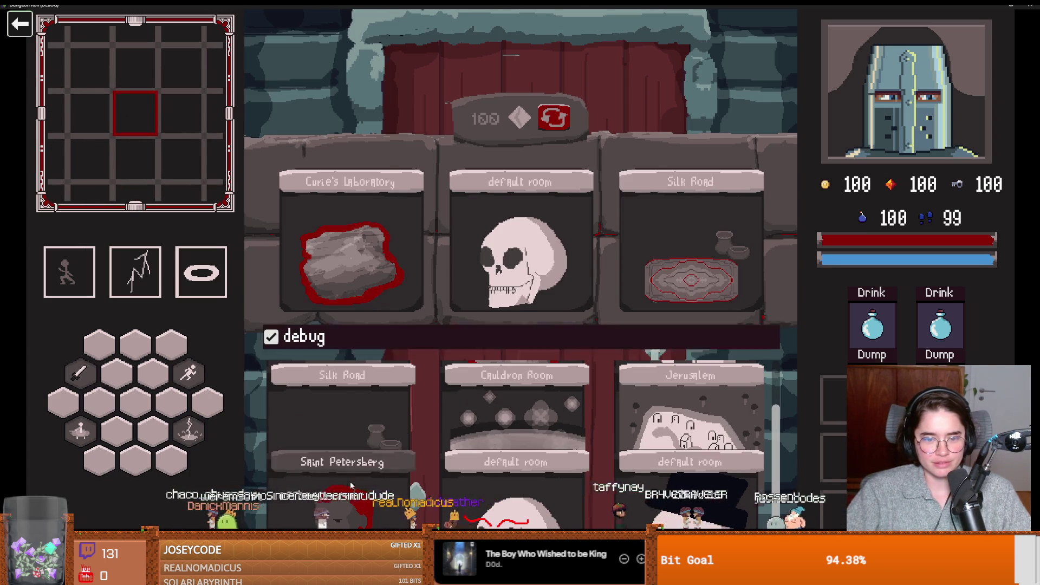
pyautogui.click(350, 486)
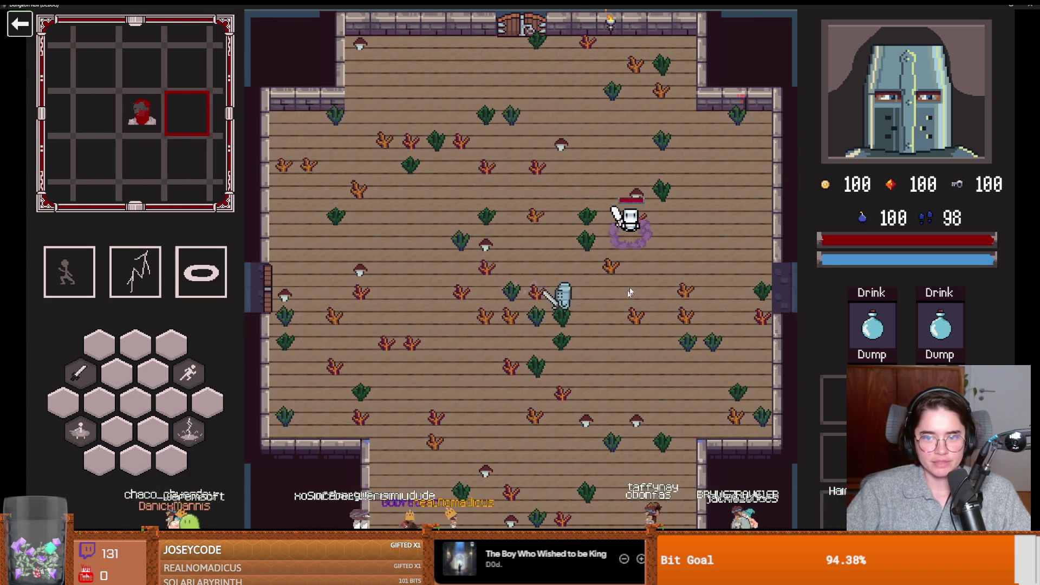
pyautogui.click(606, 255)
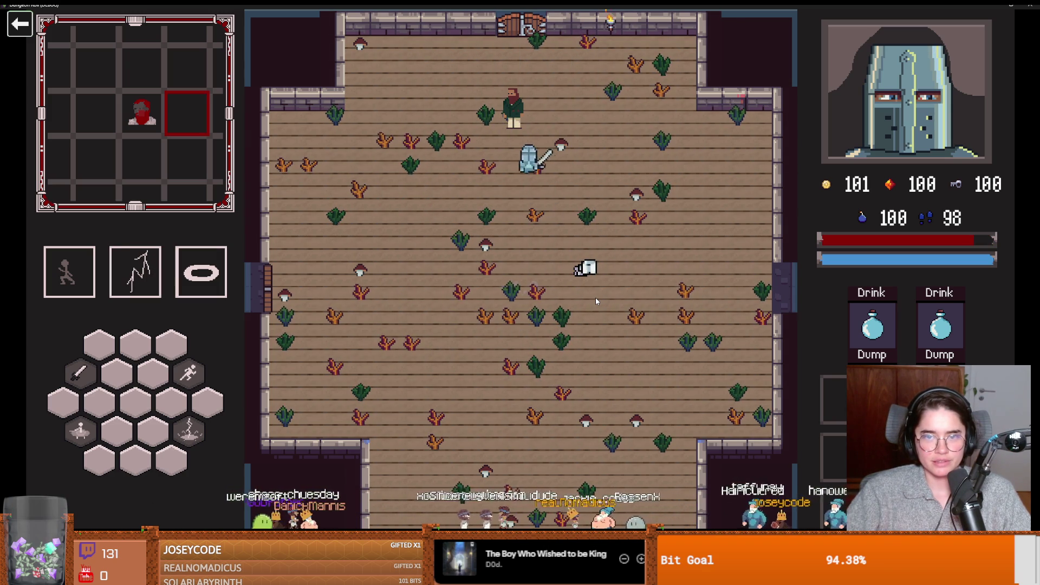
# Step: Talk to Dostoevsky, take the PawnBroker upgrade, then stop the game
pyautogui.press('e')
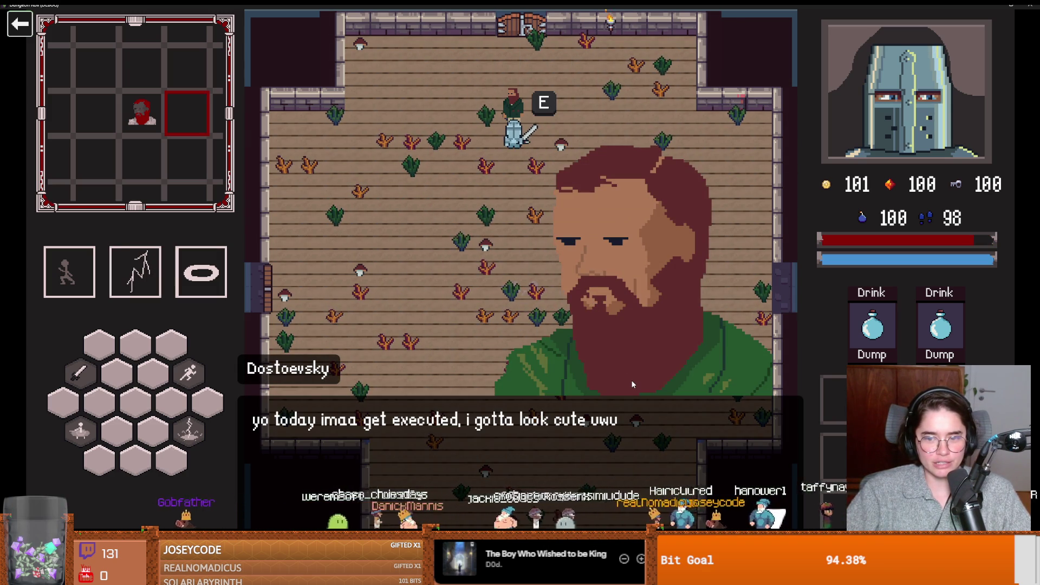
pyautogui.press('e')
pyautogui.press('e')
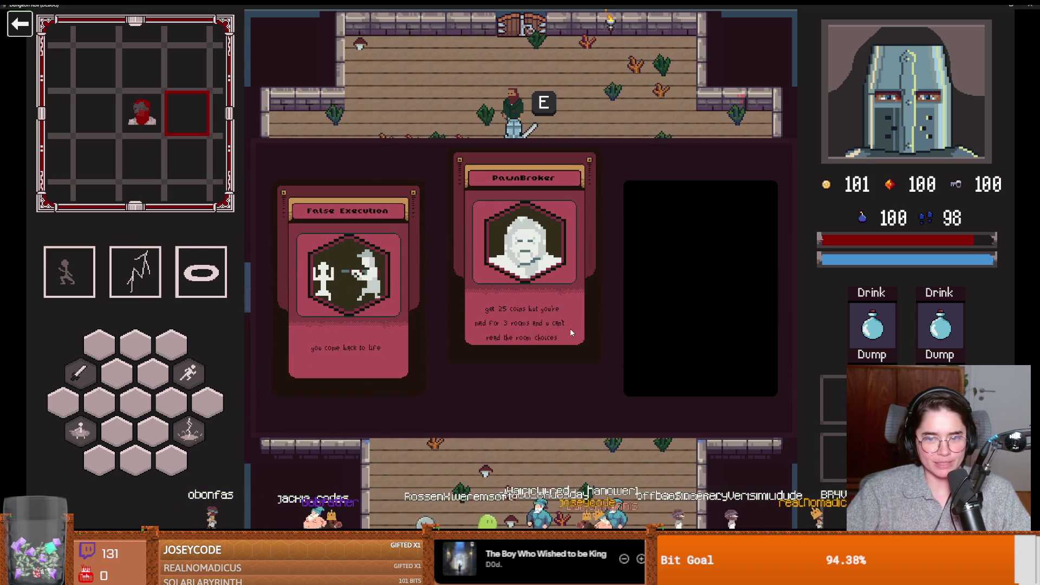
pyautogui.click(557, 319)
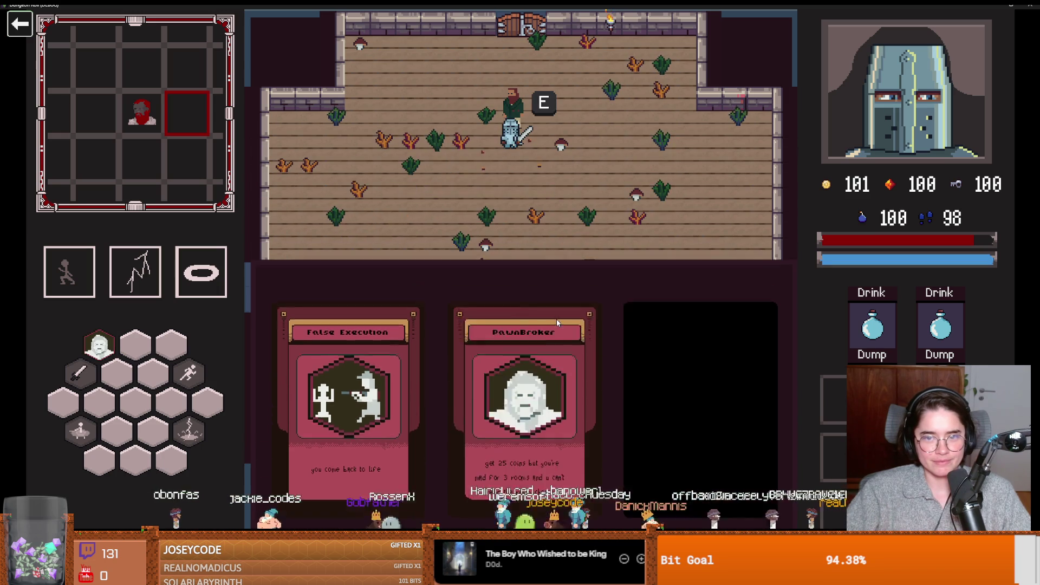
pyautogui.press('w')
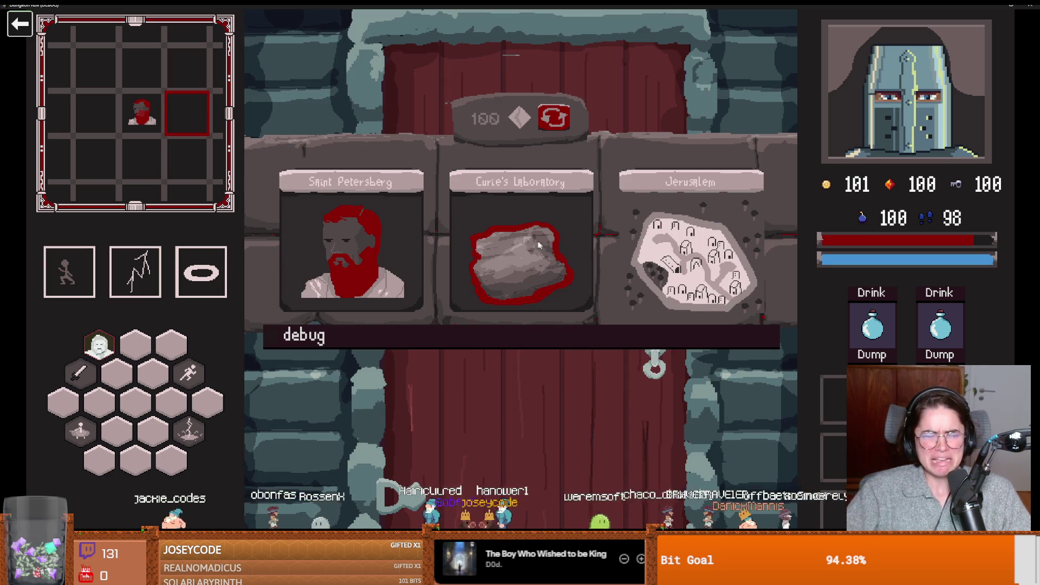
pyautogui.press('super+Down')
pyautogui.click(641, 267)
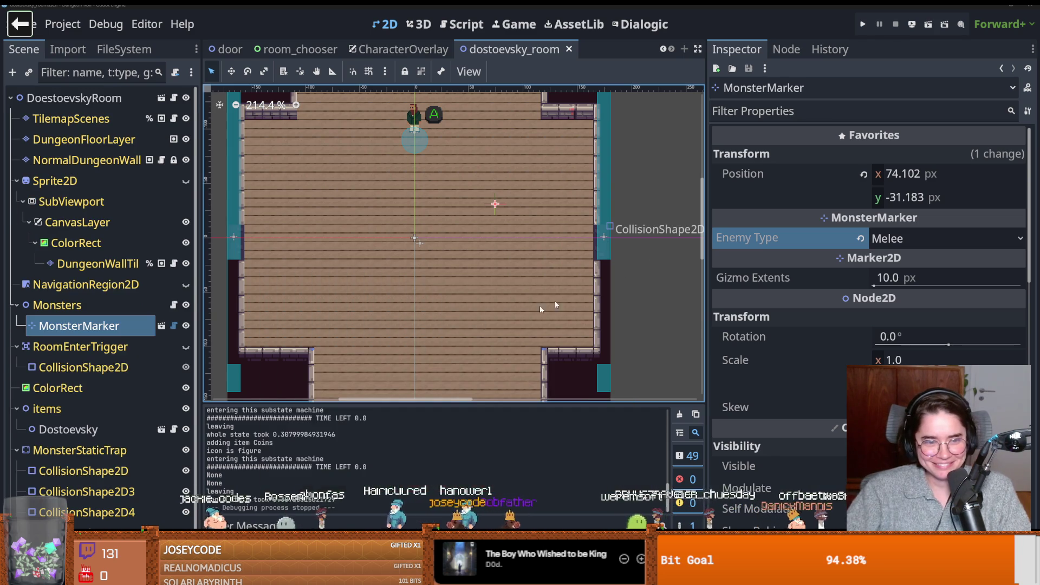
# Step: Save the dostoevsky_room scene and switch to the door scene tab
pyautogui.hotkey('ctrl', 's')
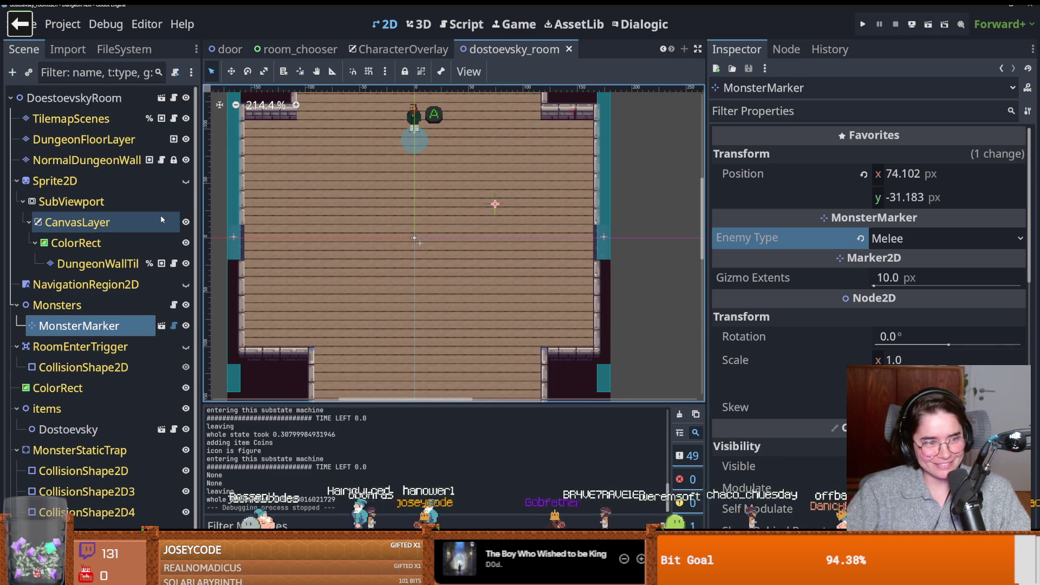
pyautogui.click(226, 49)
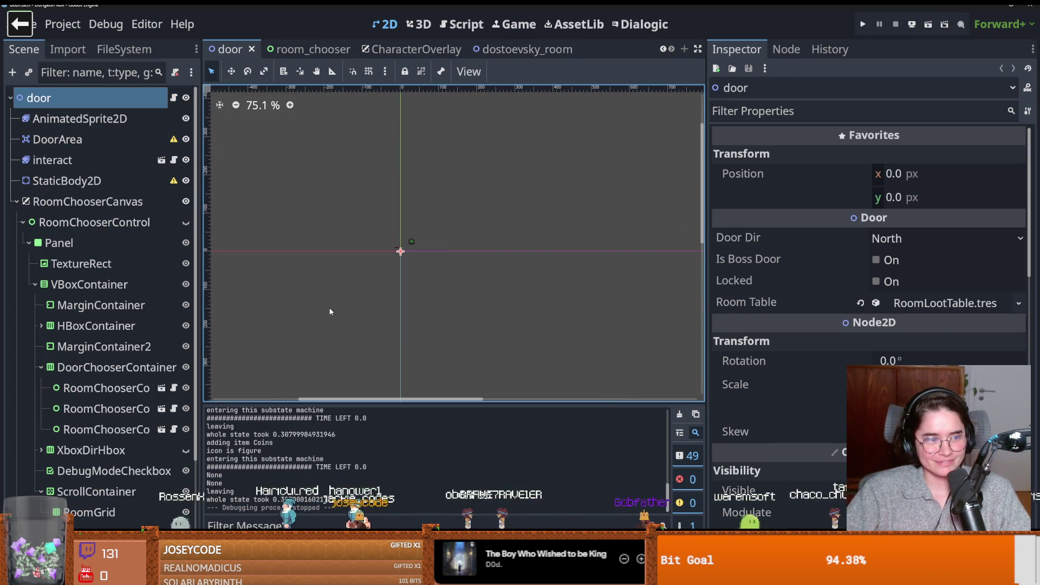